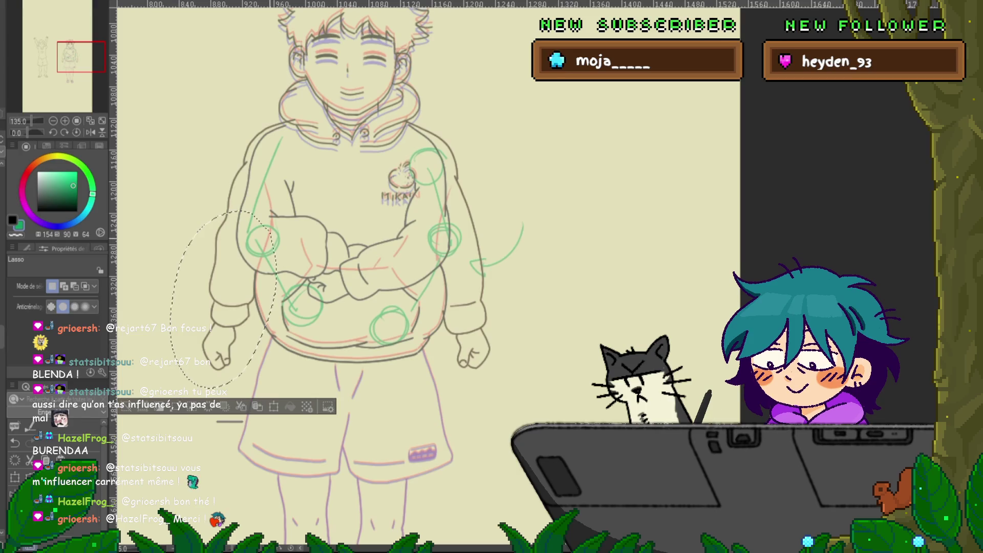
# - Rotate the lassoed left forearm counter-clockwise and move it up and right
pyautogui.hotkey('ctrl', 't')
pyautogui.moveTo(294, 202); pyautogui.dragTo(253, 182)
pyautogui.moveTo(223, 299); pyautogui.dragTo(272, 286)
pyautogui.moveTo(370, 342); pyautogui.dragTo(373, 337)
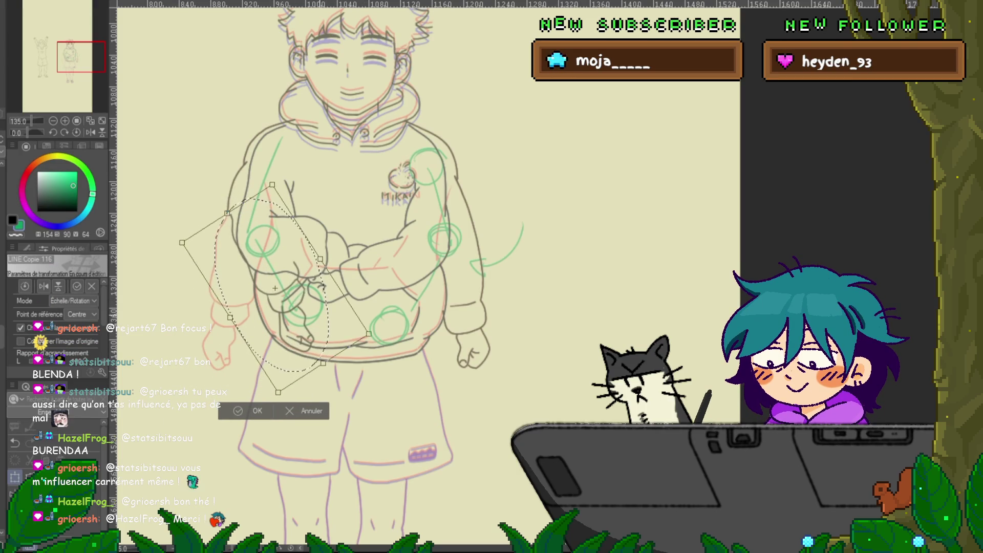
pyautogui.press('Return')
# - Lasso the right forearm and hand, then move it left and rotate it about 45°
pyautogui.moveTo(445, 224); pyautogui.dragTo(522, 241)
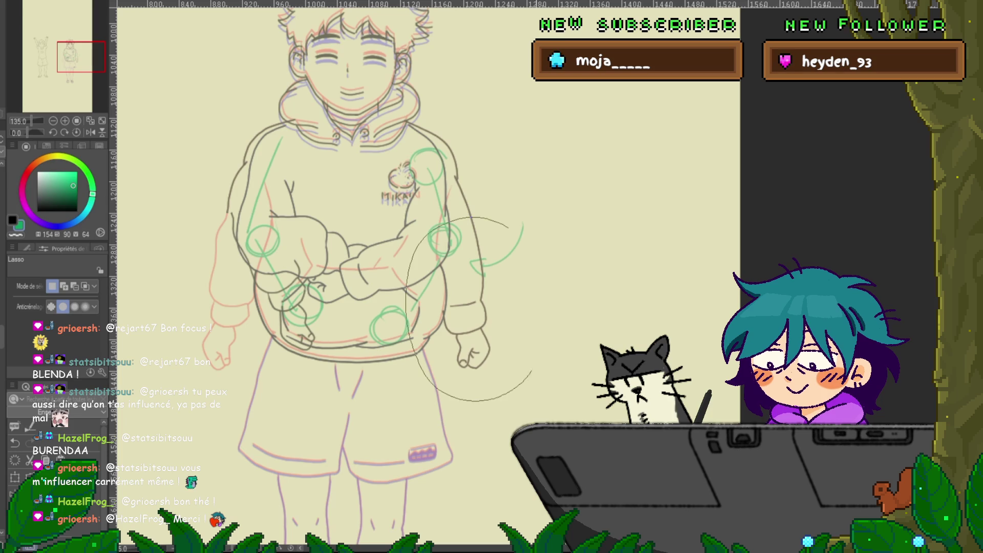
pyautogui.hotkey('ctrl', 't')
pyautogui.moveTo(467, 295)
pyautogui.mouseDown()
pyautogui.moveTo(420, 303)
pyautogui.moveTo(491, 266)
pyautogui.moveTo(464, 235)
pyautogui.mouseUp()
pyautogui.moveTo(413, 295); pyautogui.dragTo(420, 300)
pyautogui.moveTo(464, 235); pyautogui.dragTo(452, 234)
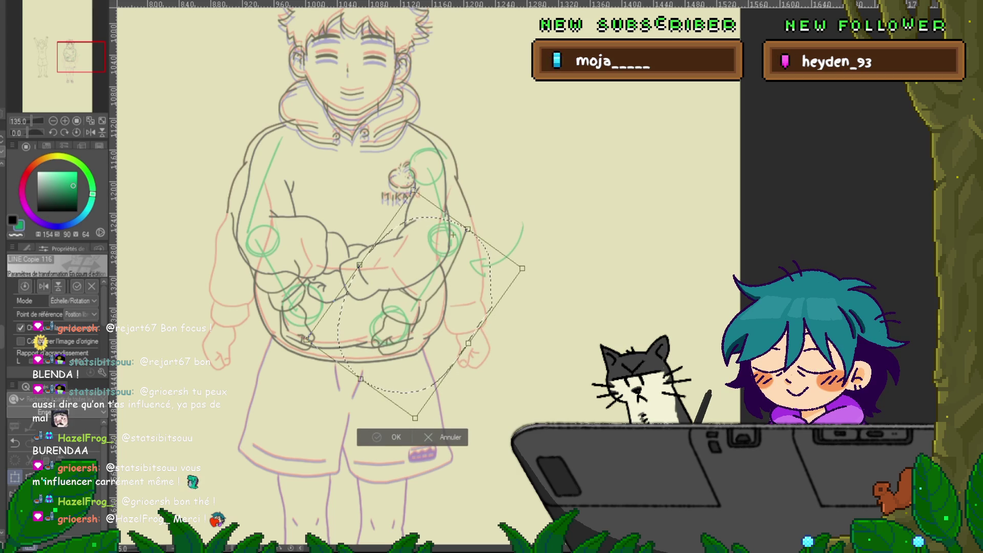
pyautogui.press('Return')
# - Transform the lower-left forearm and hip area, then clear the selection
pyautogui.moveTo(313, 276)
pyautogui.mouseDown()
pyautogui.moveTo(275, 378)
pyautogui.moveTo(333, 327)
pyautogui.mouseUp()
pyautogui.click(320, 408)
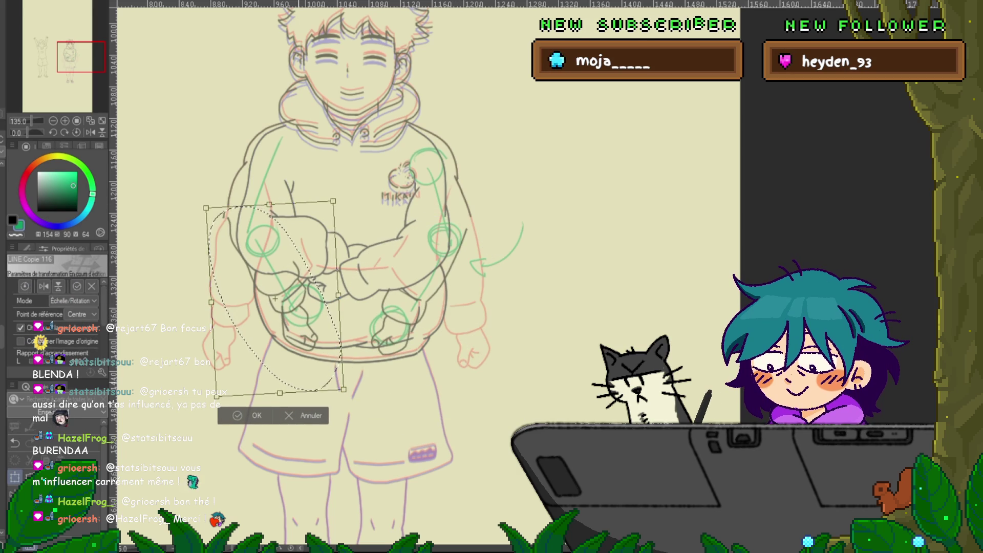
pyautogui.press('Return')
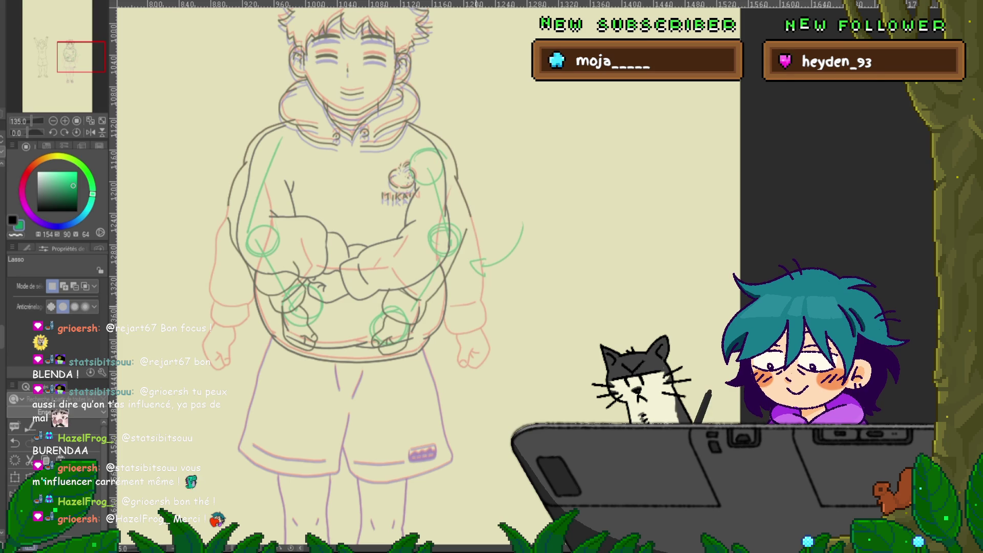
pyautogui.hotkey('ctrl', 'd')
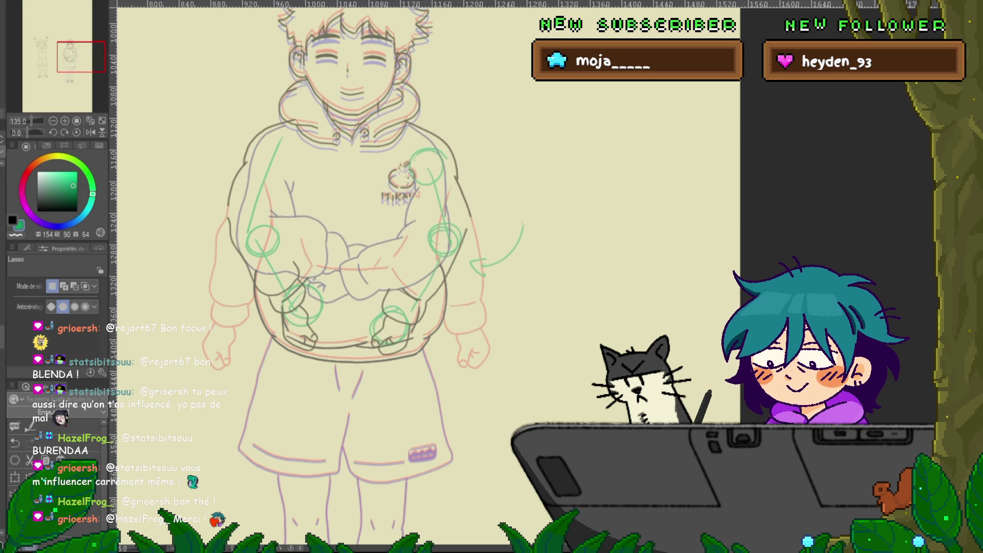
# - Compare the crossed-arms lines dark and light, then zoom in on the left shoulder
pyautogui.hotkey('ctrl', 'd')
pyautogui.hotkey('ctrl', 'z')
pyautogui.hotkey('ctrl', 'y')
pyautogui.hotkey('ctrl', 'z')
pyautogui.hotkey('ctrl', 'y')
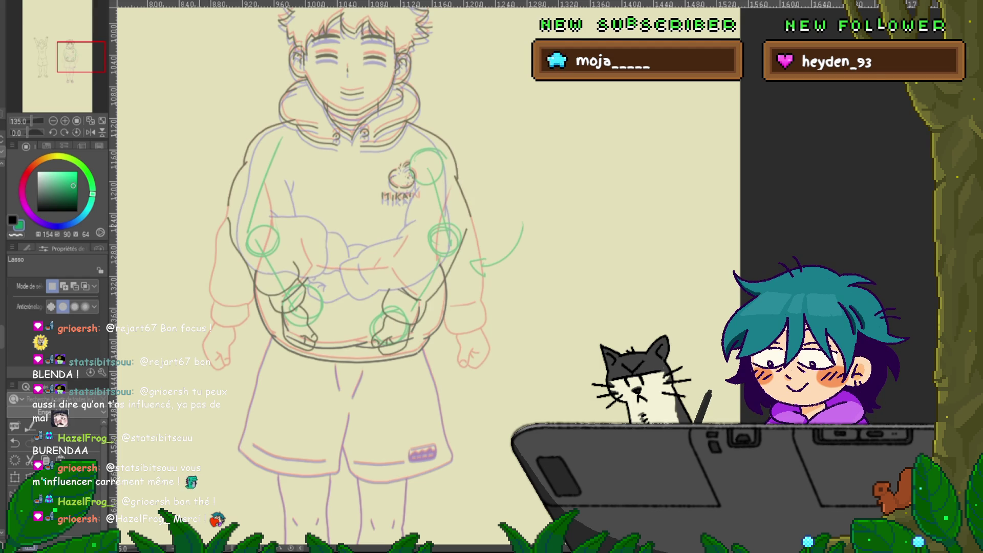
pyautogui.scroll(1, 210, 161)
pyautogui.scroll(2, 248, 180)
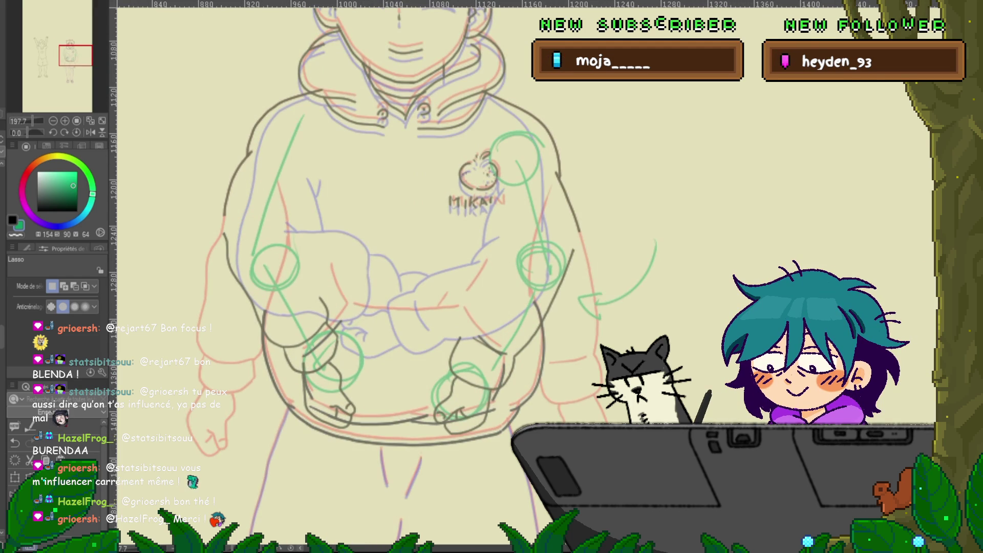
pyautogui.press('y')
pyautogui.press('m')
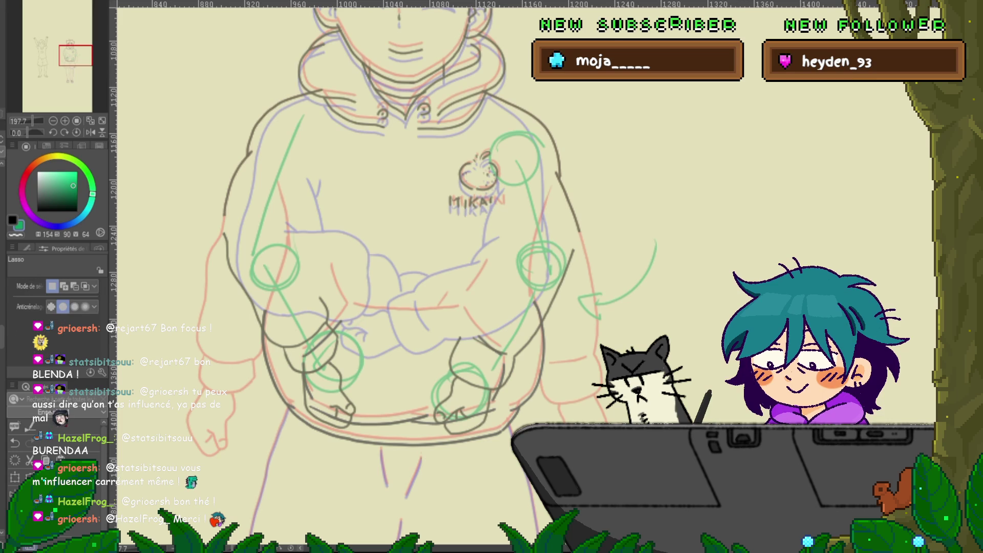
# - Lasso the left shoulder and mesh-warp its contour, pulling the lower arm down and right
pyautogui.moveTo(336, 113)
pyautogui.mouseDown()
pyautogui.moveTo(247, 109)
pyautogui.moveTo(215, 184)
pyautogui.moveTo(290, 207)
pyautogui.mouseUp()
pyautogui.hotkey('ctrl', 't')
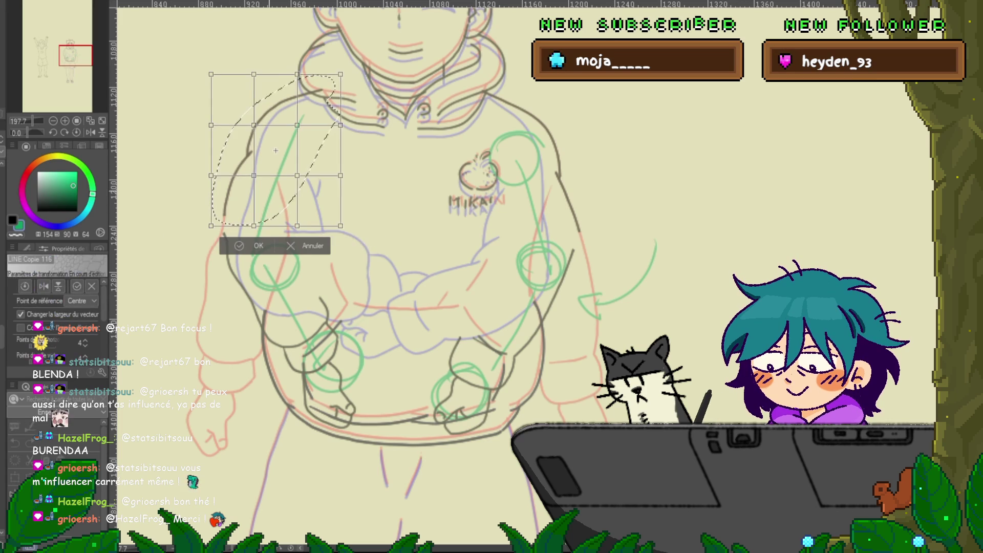
pyautogui.moveTo(254, 124); pyautogui.dragTo(260, 128)
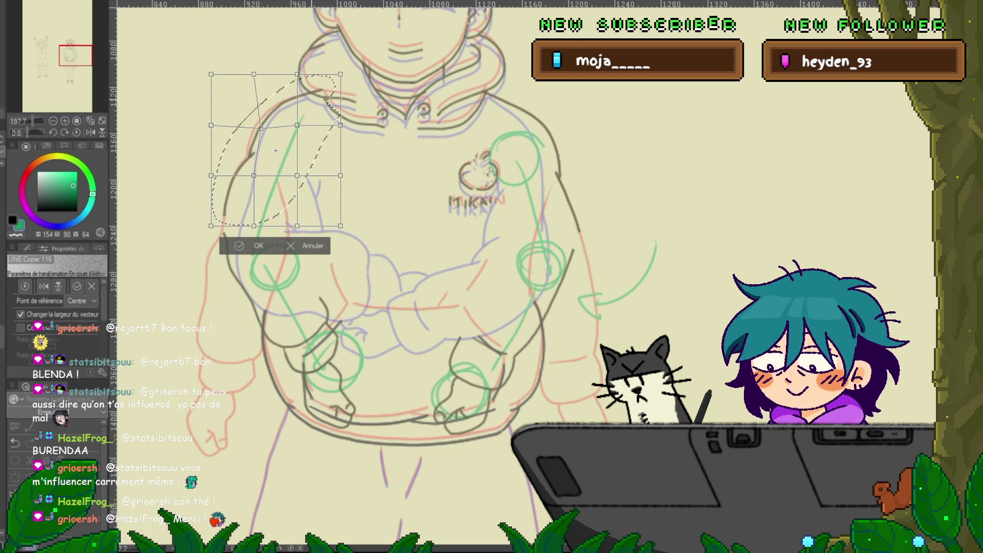
pyautogui.moveTo(297, 74); pyautogui.dragTo(300, 77)
pyautogui.moveTo(211, 225); pyautogui.dragTo(223, 236)
pyautogui.moveTo(254, 175)
pyautogui.mouseDown()
pyautogui.moveTo(225, 179)
pyautogui.moveTo(253, 176)
pyautogui.mouseUp()
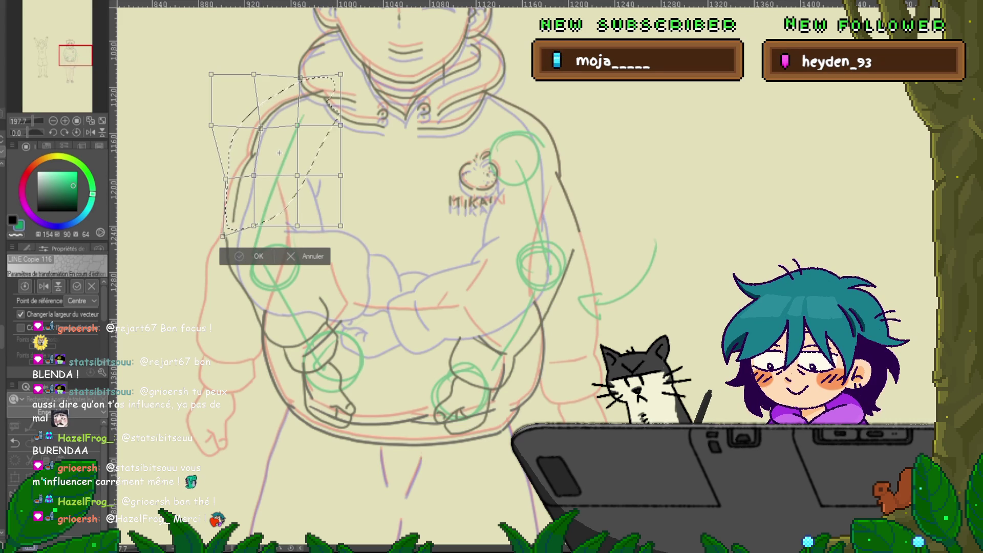
pyautogui.press('Return')
# - Lasso the right arm and hood area and mesh-warp the arm lines inward
pyautogui.moveTo(358, 256); pyautogui.dragTo(258, 243)
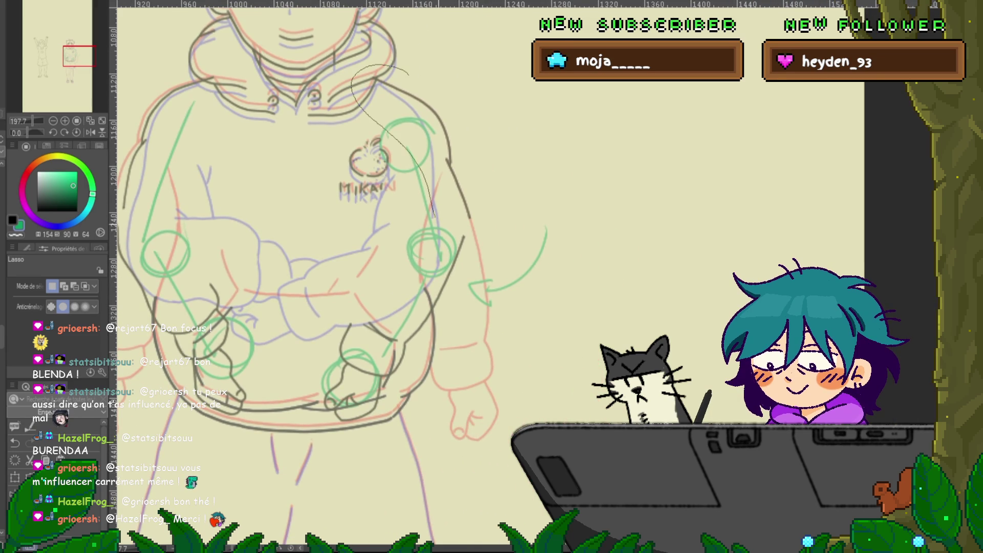
pyautogui.moveTo(483, 234)
pyautogui.mouseDown()
pyautogui.moveTo(395, 60)
pyautogui.moveTo(430, 179)
pyautogui.moveTo(463, 221)
pyautogui.mouseUp()
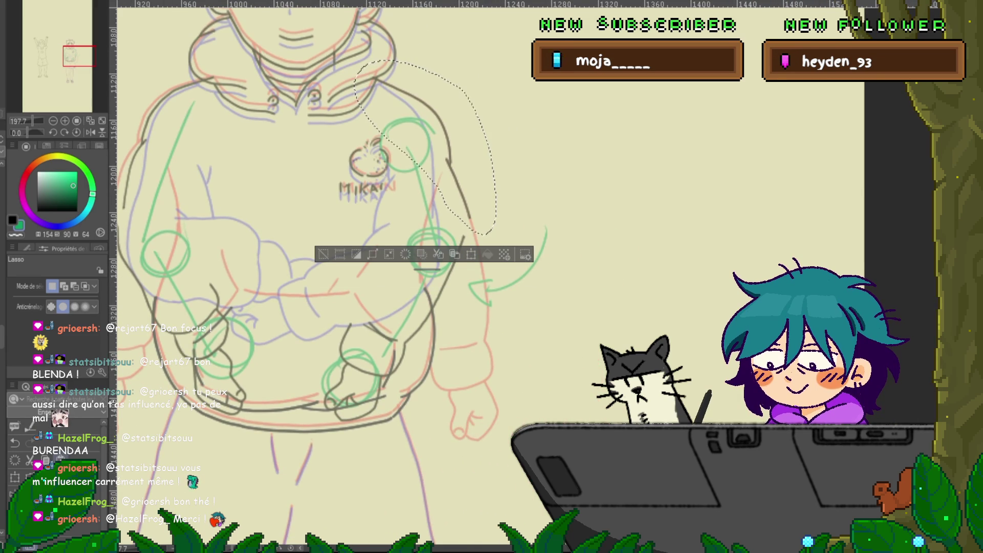
pyautogui.hotkey('ctrl', 't')
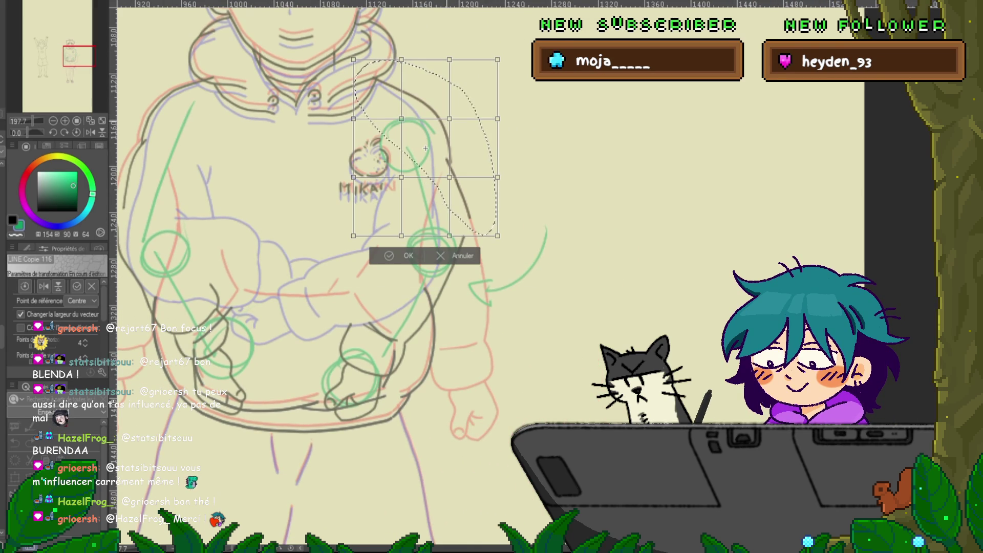
pyautogui.moveTo(449, 119); pyautogui.dragTo(437, 127)
pyautogui.moveTo(497, 236); pyautogui.dragTo(465, 248)
pyautogui.moveTo(449, 177); pyautogui.dragTo(479, 177)
pyautogui.moveTo(465, 249)
pyautogui.mouseDown()
pyautogui.moveTo(471, 236)
pyautogui.moveTo(435, 237)
pyautogui.mouseUp()
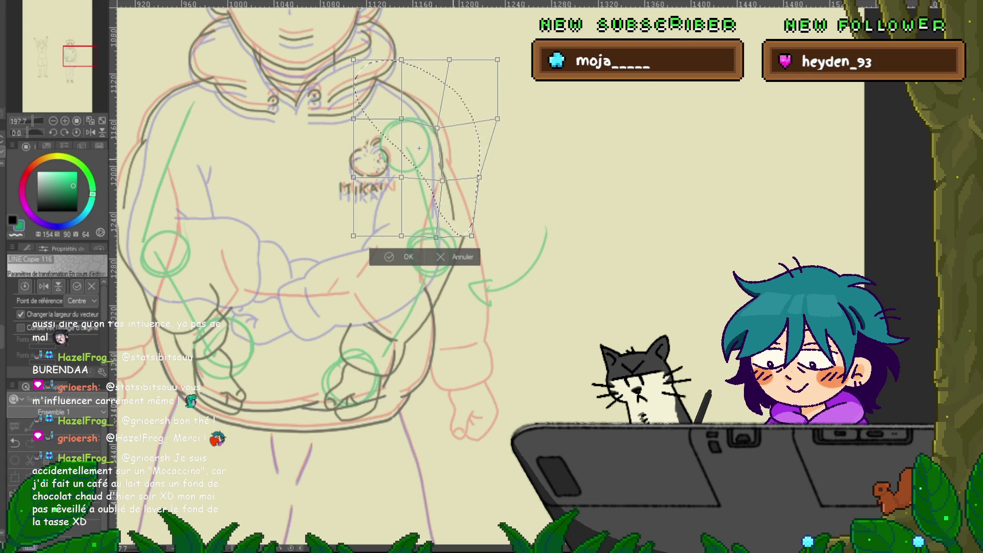
pyautogui.moveTo(401, 60); pyautogui.dragTo(402, 64)
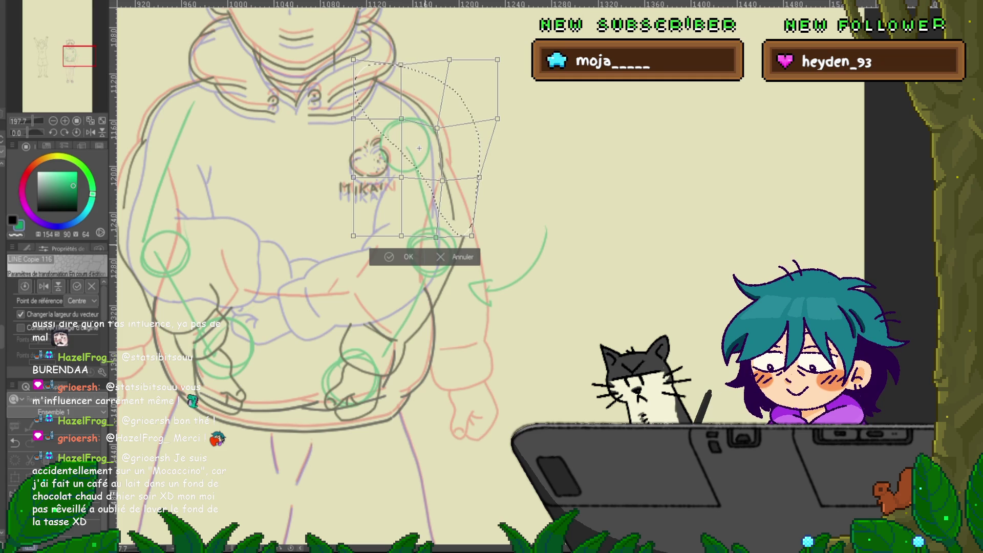
pyautogui.press('Return')
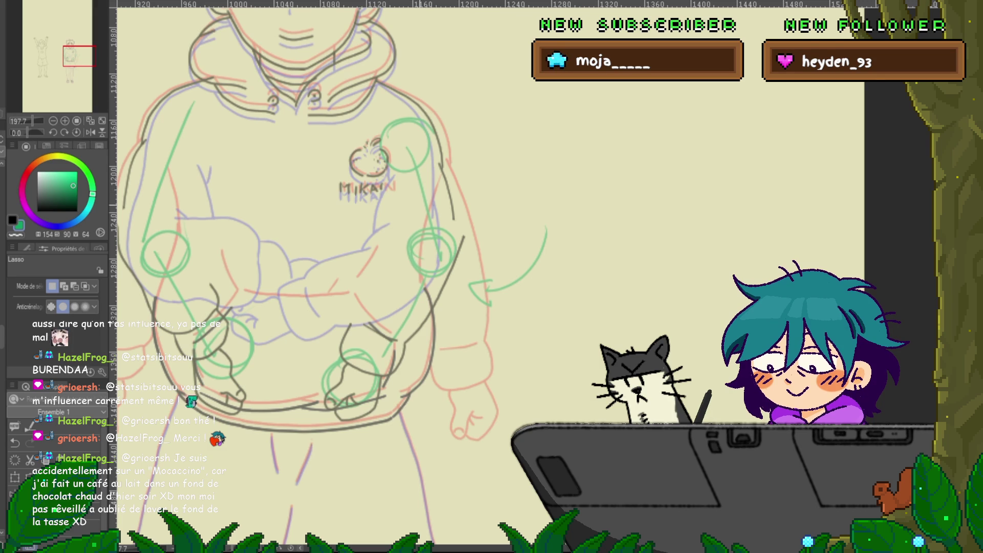
# - Recentre the view on the hoodie and switch to the pen at size 3.0
pyautogui.moveTo(307, 256); pyautogui.dragTo(381, 269)
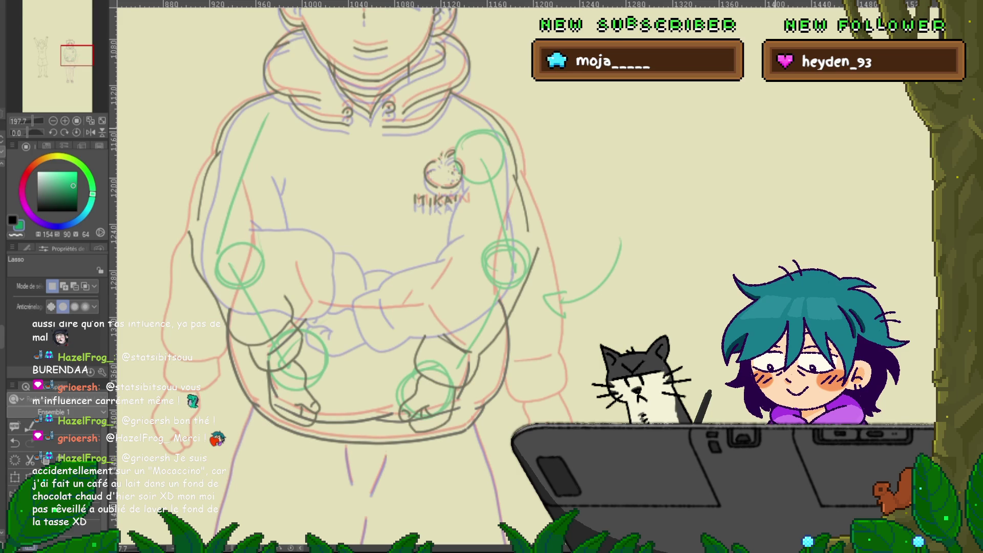
pyautogui.press('p')
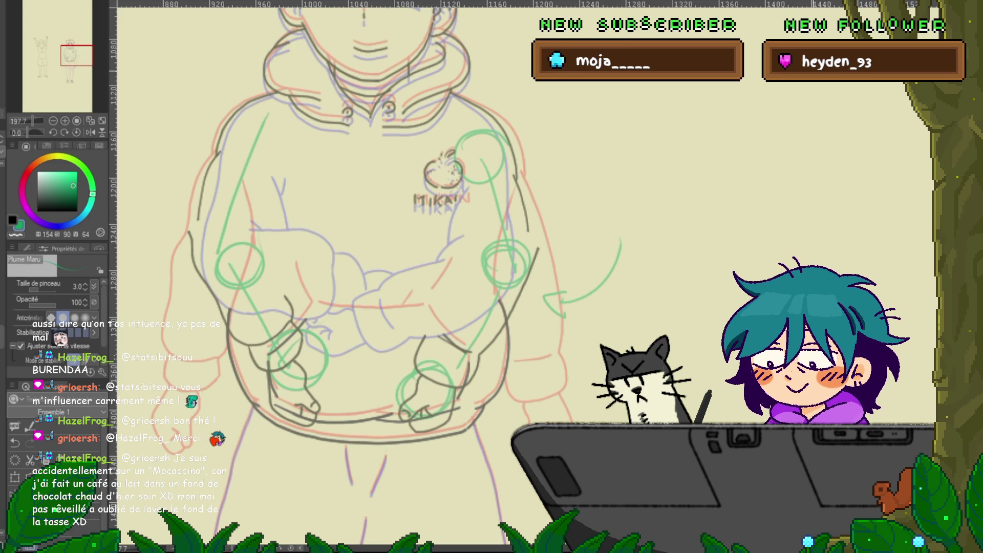
pyautogui.scroll(-1, 394, 276)
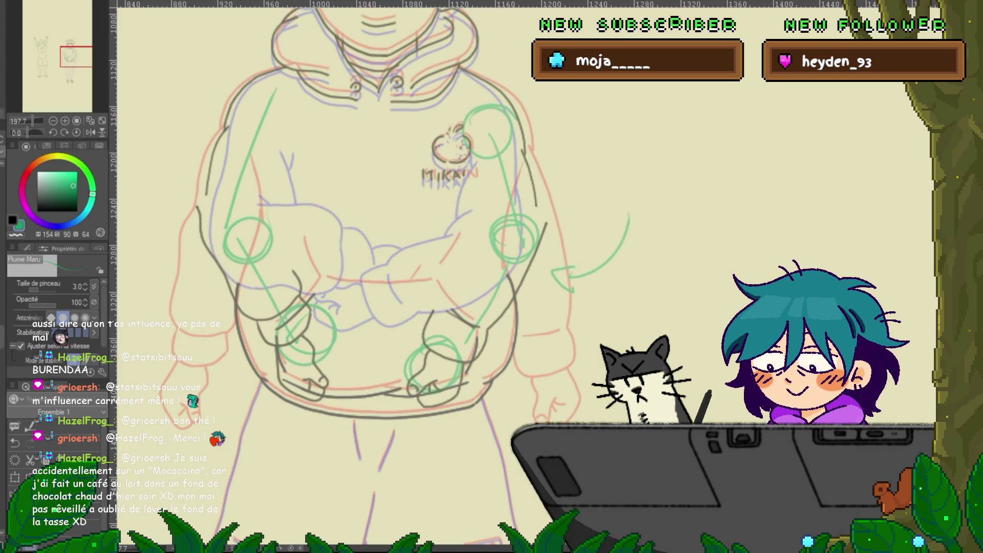
# - Drag a hood-line control point to adjust its curve, then start a mesh warp on the line art
pyautogui.press('y')
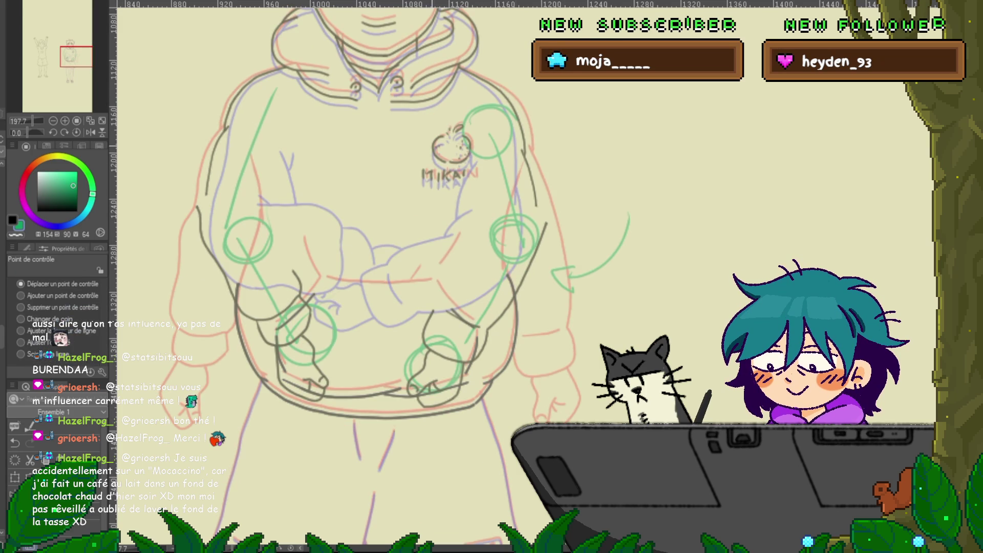
pyautogui.click(21, 307)
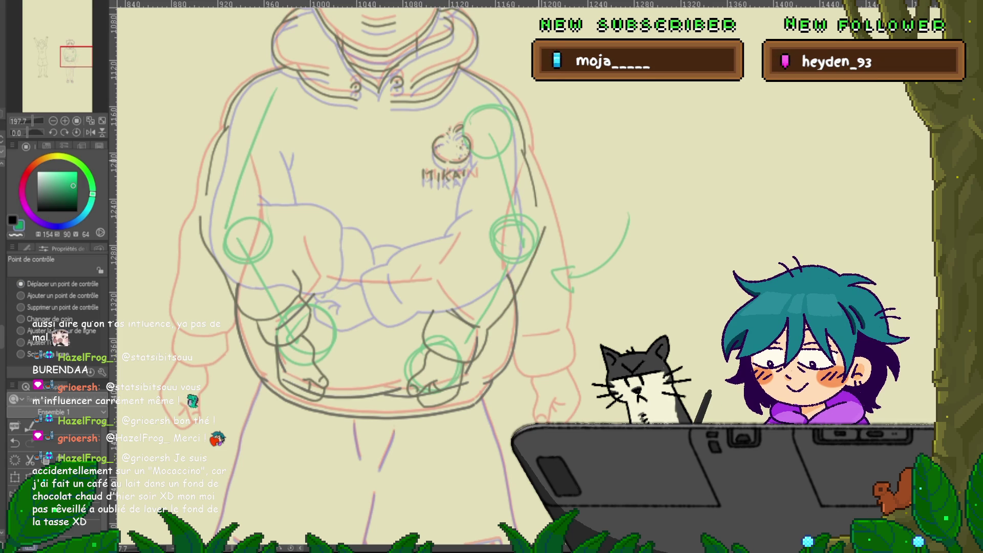
pyautogui.moveTo(541, 236); pyautogui.dragTo(538, 231)
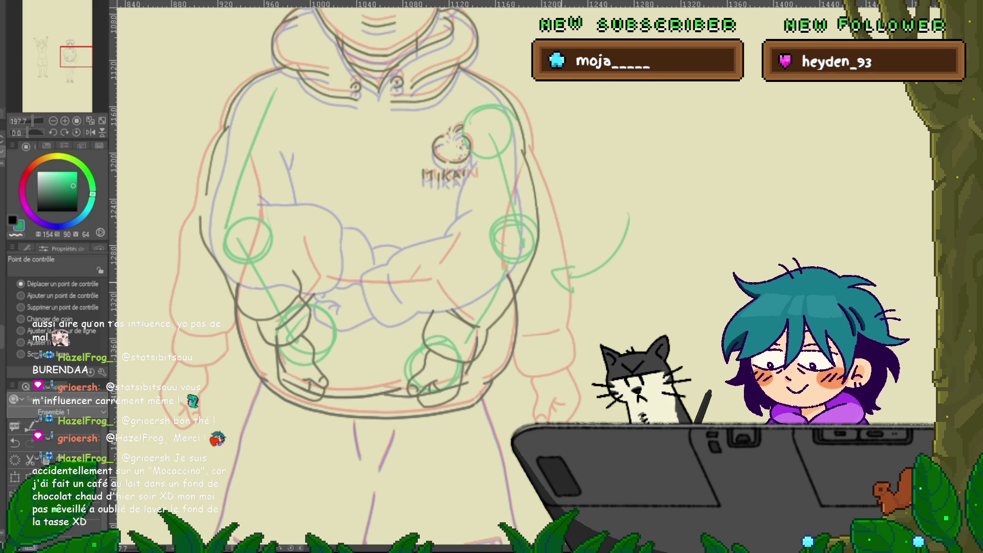
pyautogui.click(223, 270)
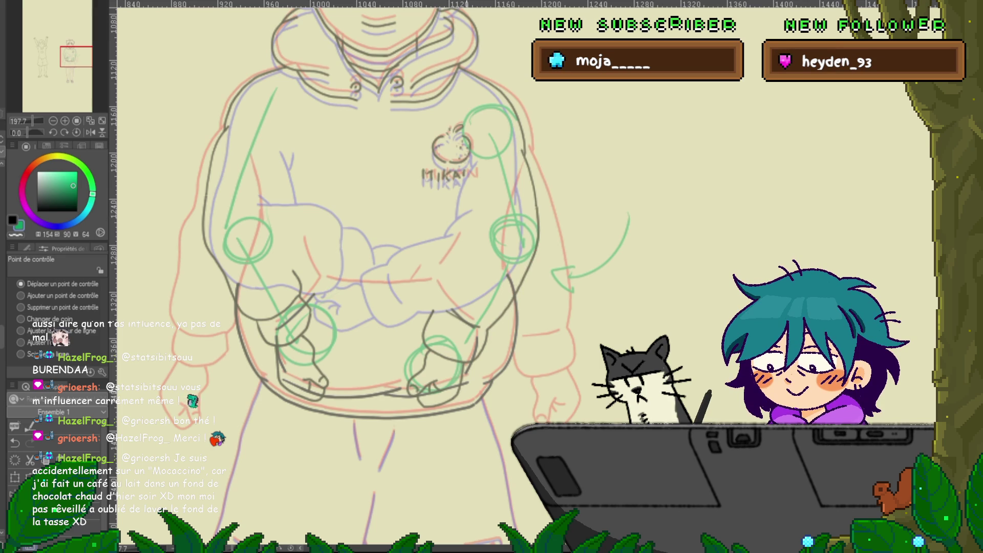
pyautogui.hotkey('ctrl', 'shift', 't')
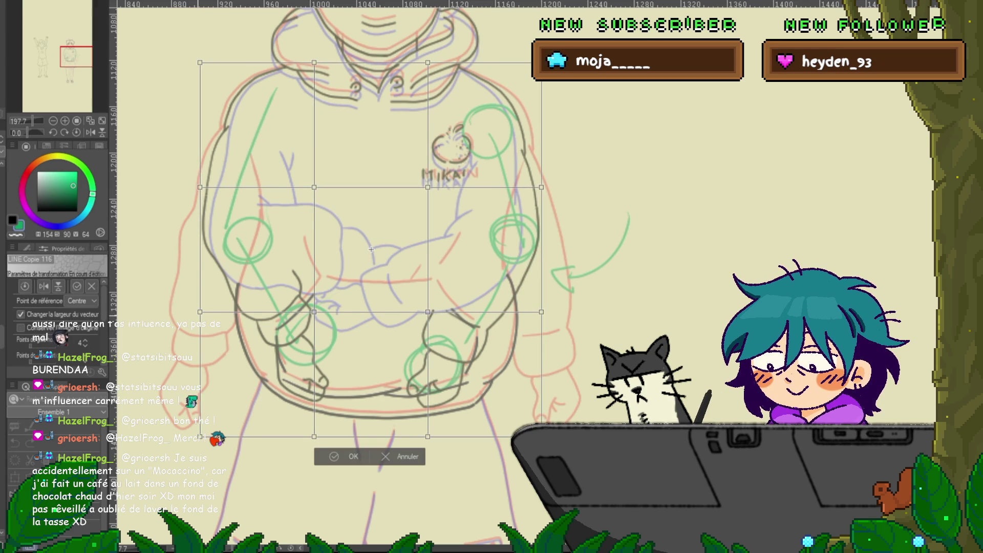
# - Nudge the left and lower-right mesh points and apply the line-art warp
pyautogui.moveTo(200, 312); pyautogui.dragTo(196, 317)
pyautogui.moveTo(541, 311); pyautogui.dragTo(543, 310)
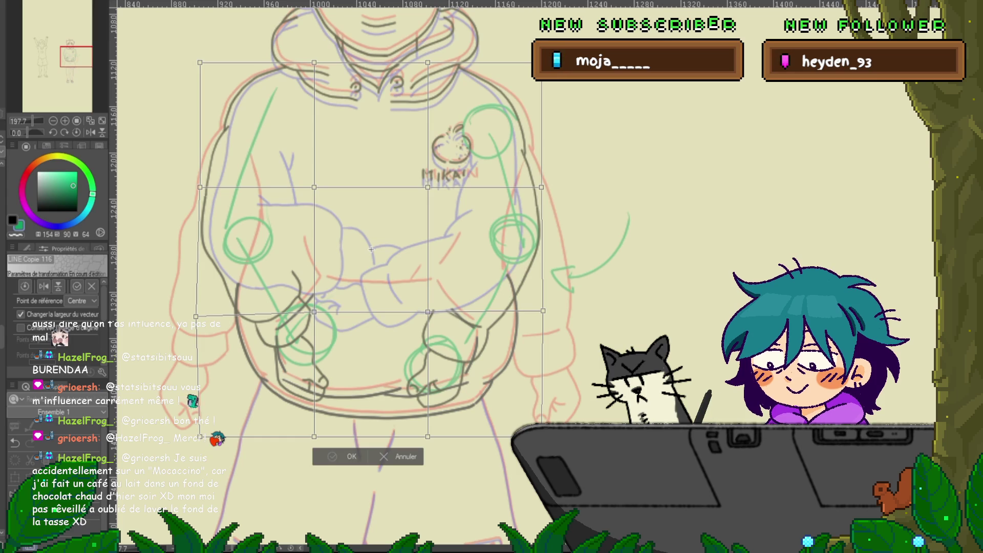
pyautogui.press('Return')
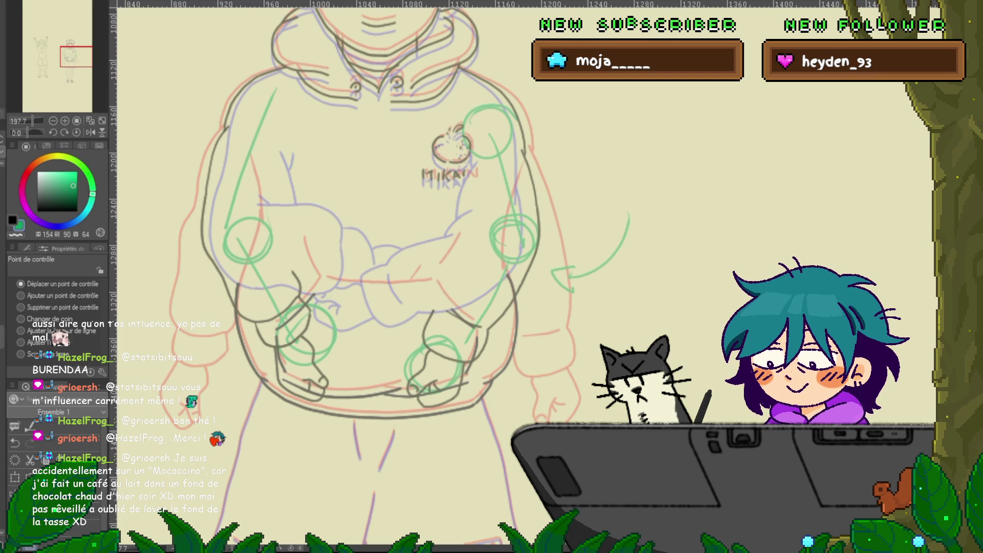
# - Toggle the arm sketch layers to compare, then return to the pen with a lighter ink shade
pyautogui.hotkey('ctrl', 'z')
pyautogui.hotkey('ctrl', 'y')
pyautogui.hotkey('ctrl', 'z')
pyautogui.hotkey('ctrl', 'y')
pyautogui.hotkey('ctrl', 'z')
pyautogui.hotkey('ctrl', 'y')
pyautogui.hotkey('ctrl', 'z')
pyautogui.hotkey('ctrl', 'y')
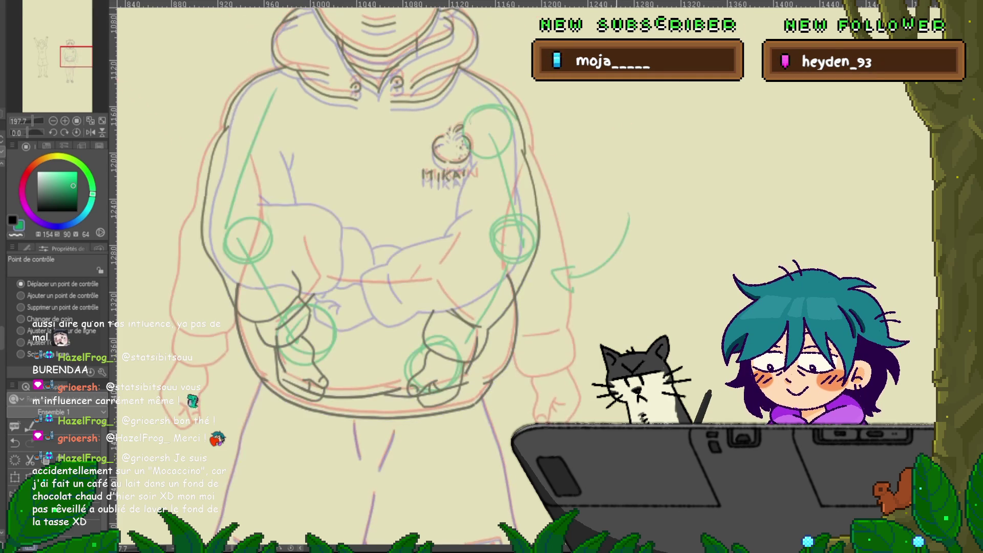
pyautogui.hotkey('ctrl', 'z')
pyautogui.hotkey('ctrl', 'y')
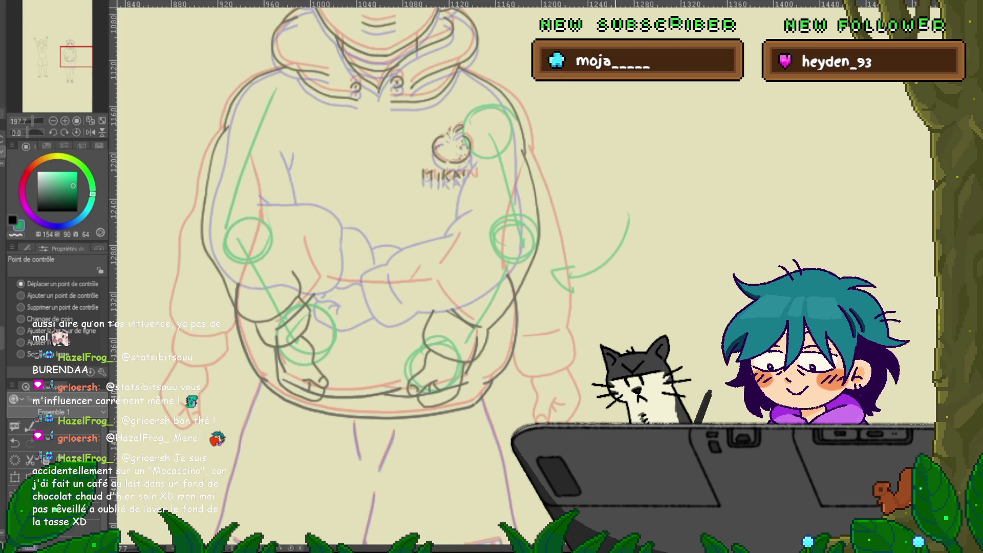
pyautogui.press('p')
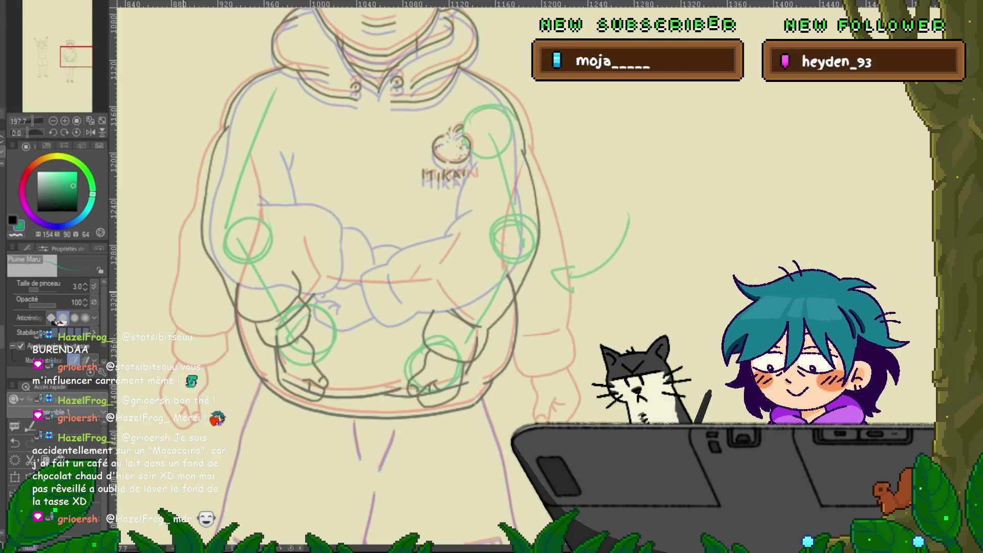
pyautogui.click(62, 179)
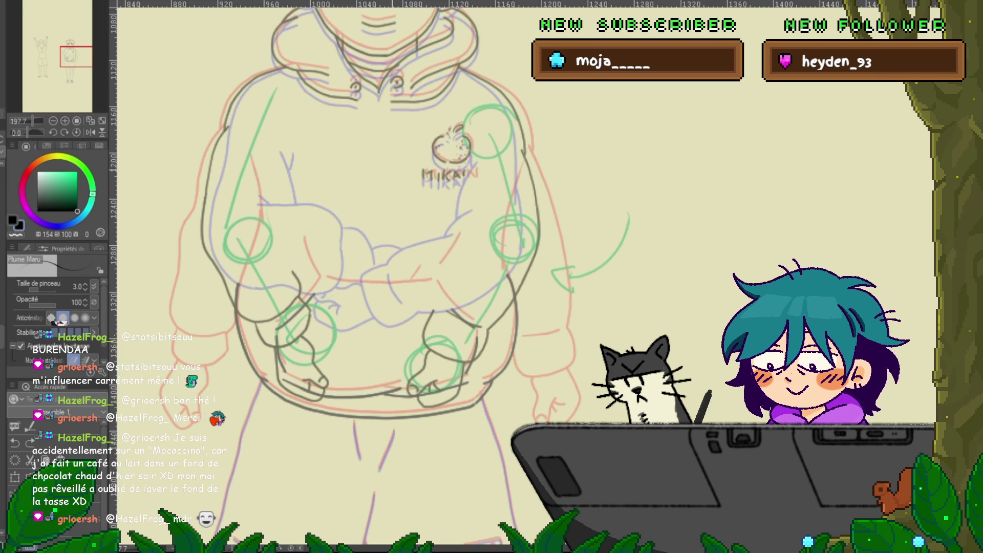
# - Ink the left forearm and upper arm lines, plus a small mark beside the apple logo
pyautogui.moveTo(270, 223); pyautogui.dragTo(303, 284)
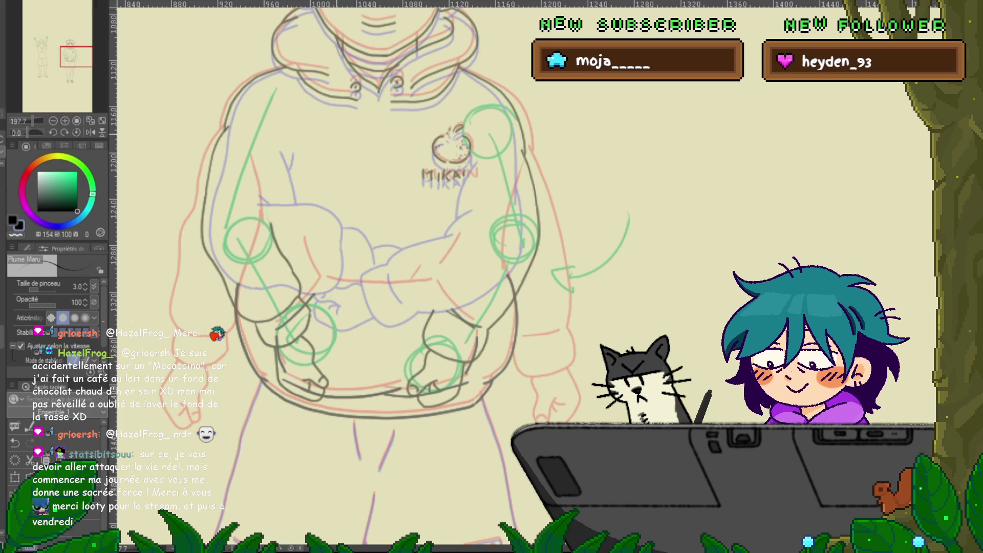
pyautogui.moveTo(272, 155); pyautogui.dragTo(280, 190)
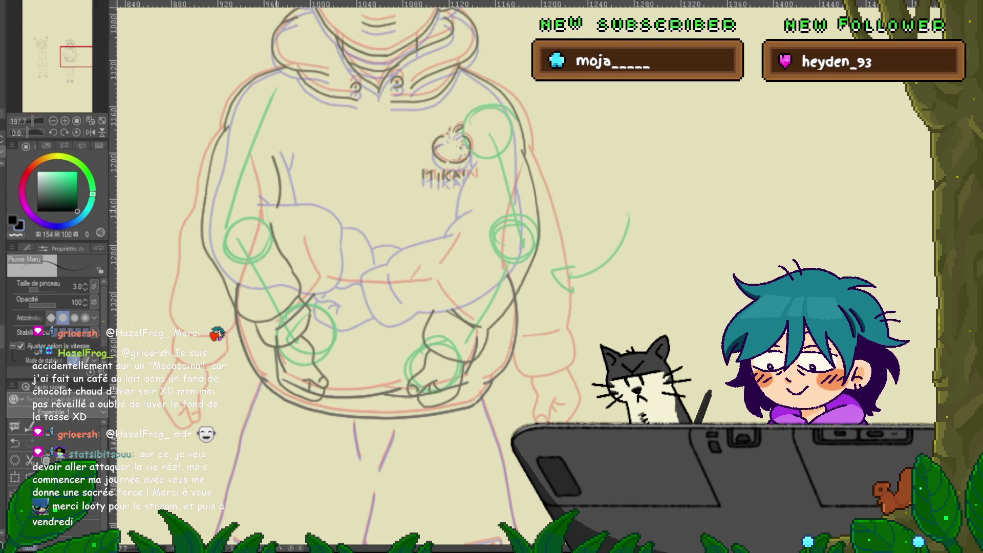
pyautogui.hotkey('ctrl', 'z')
pyautogui.moveTo(276, 169); pyautogui.dragTo(272, 217)
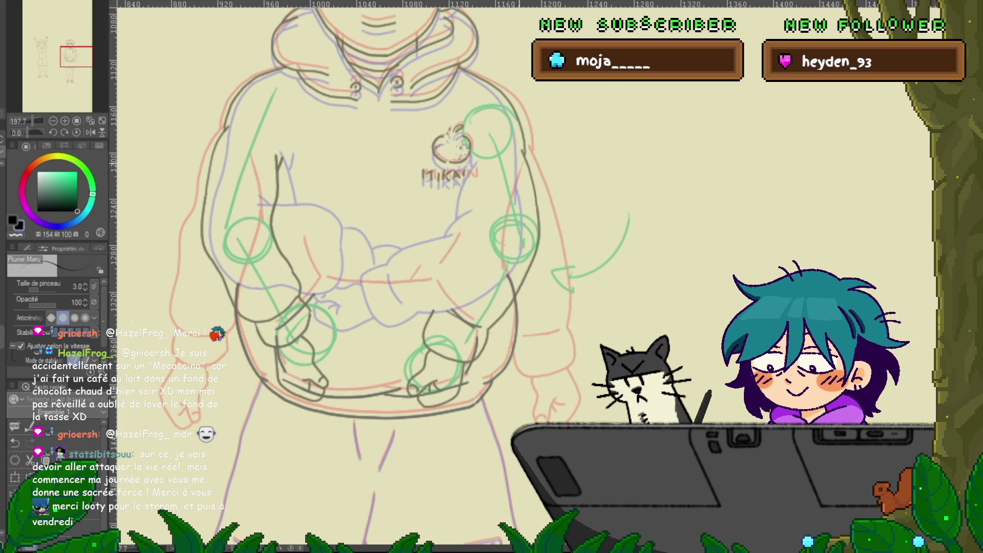
pyautogui.moveTo(483, 153); pyautogui.dragTo(484, 162)
# - Draw a stroke along the crossed forearm, then lasso it and start rotating it
pyautogui.moveTo(389, 252); pyautogui.dragTo(467, 215)
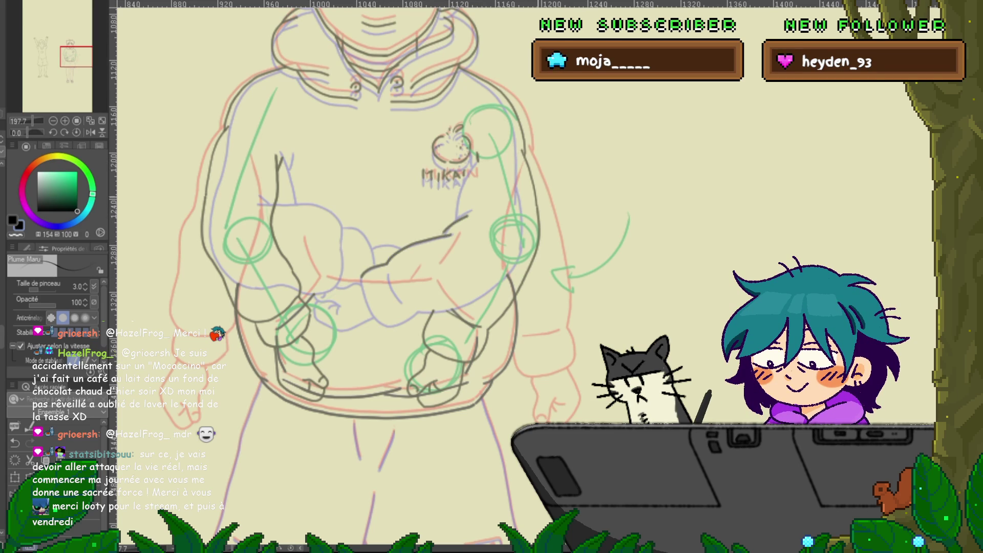
pyautogui.press('m')
pyautogui.moveTo(381, 241)
pyautogui.mouseDown()
pyautogui.moveTo(498, 226)
pyautogui.moveTo(384, 238)
pyautogui.mouseUp()
pyautogui.hotkey('ctrl', 't')
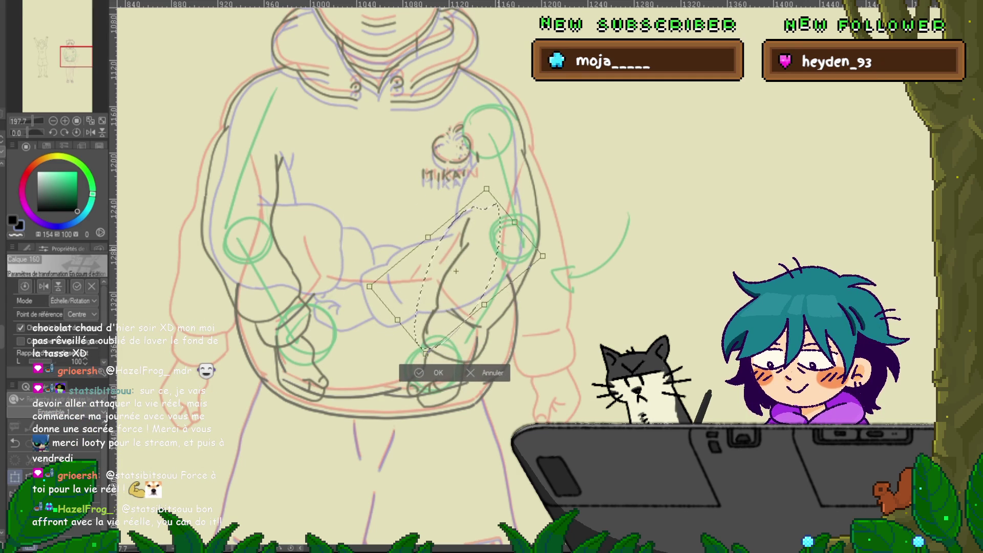
# - Apply the forearm rotation and remove the stray thin line on the right forearm
pyautogui.press('Return')
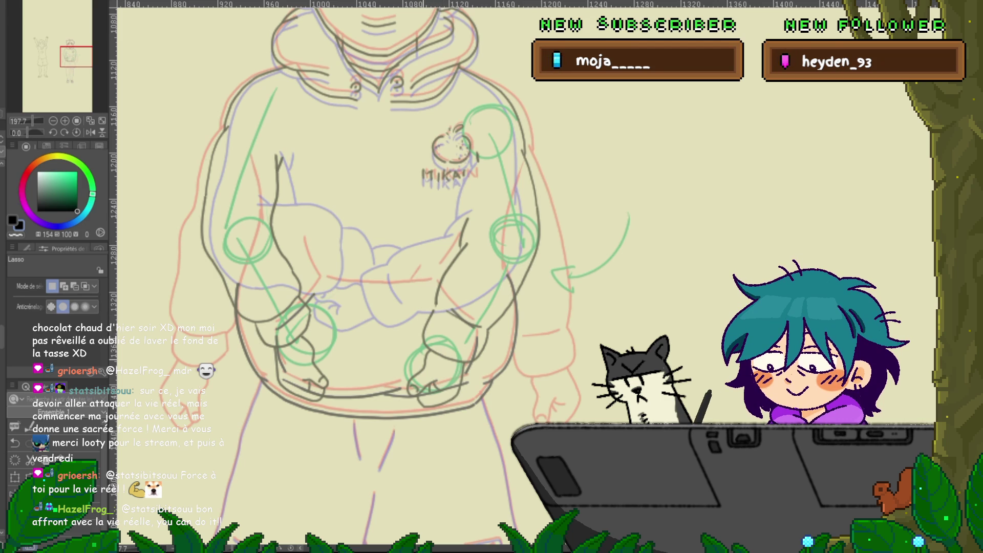
pyautogui.press('y')
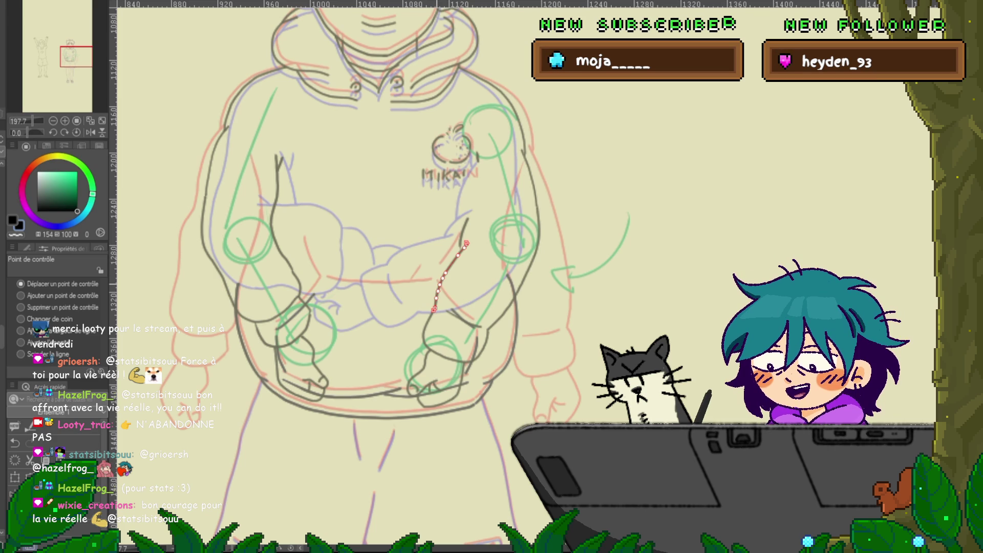
pyautogui.hotkey('ctrl', 'z')
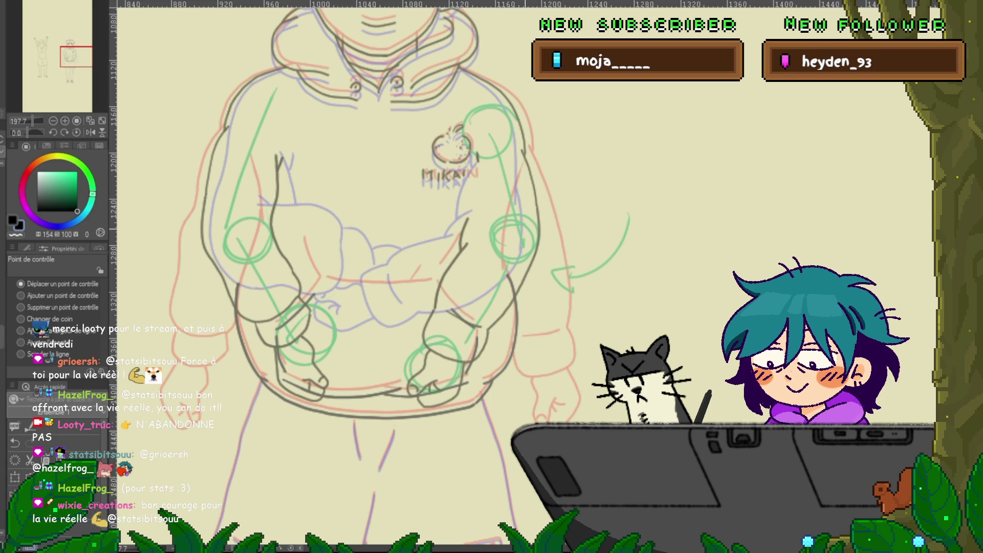
# - Switch to the pen for inking, then to the freehand lasso selection tool
pyautogui.press('p')
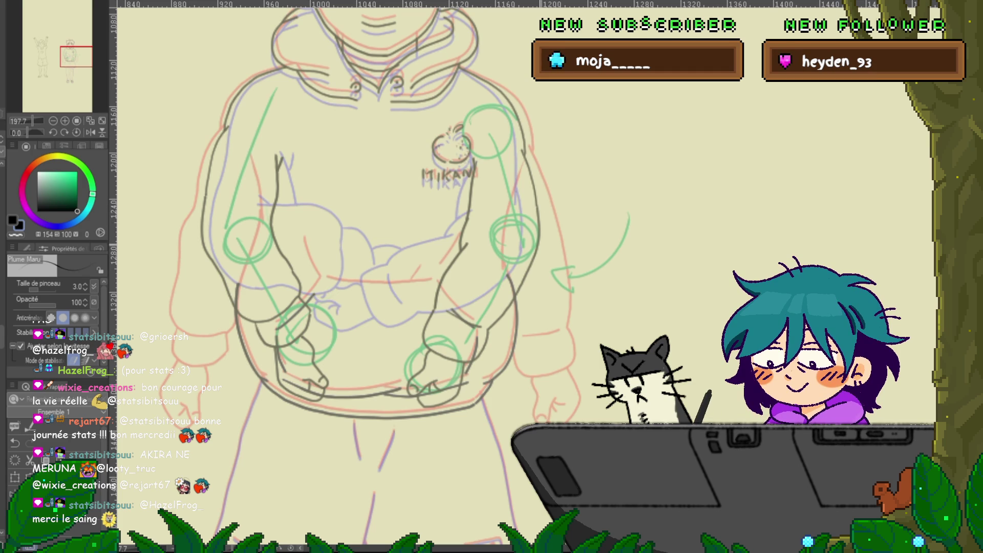
pyautogui.press('m')
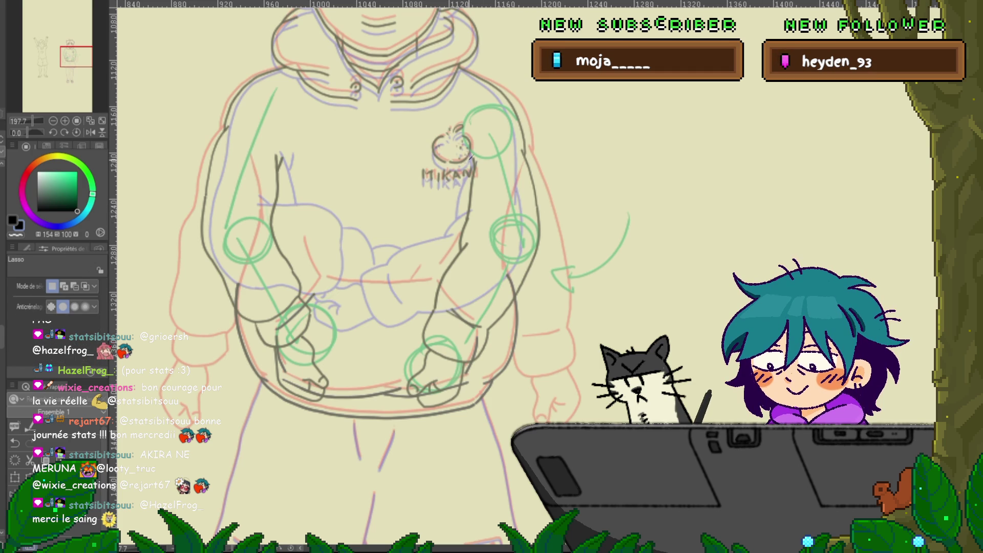
# - Lasso the apple MIKAN logo and adjust its placement with repeated transforms
pyautogui.moveTo(446, 114)
pyautogui.mouseDown()
pyautogui.moveTo(441, 199)
pyautogui.moveTo(480, 145)
pyautogui.mouseUp()
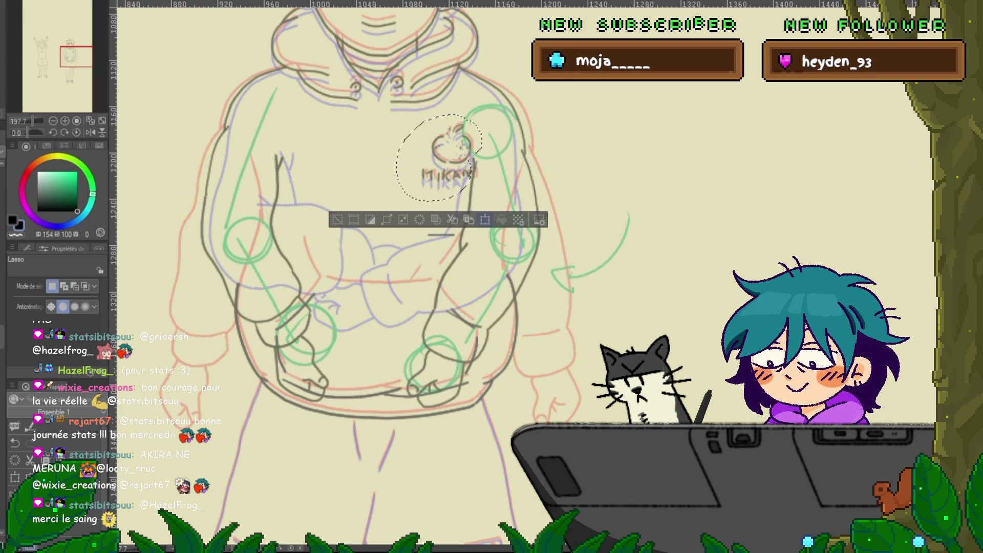
pyautogui.hotkey('ctrl', 't')
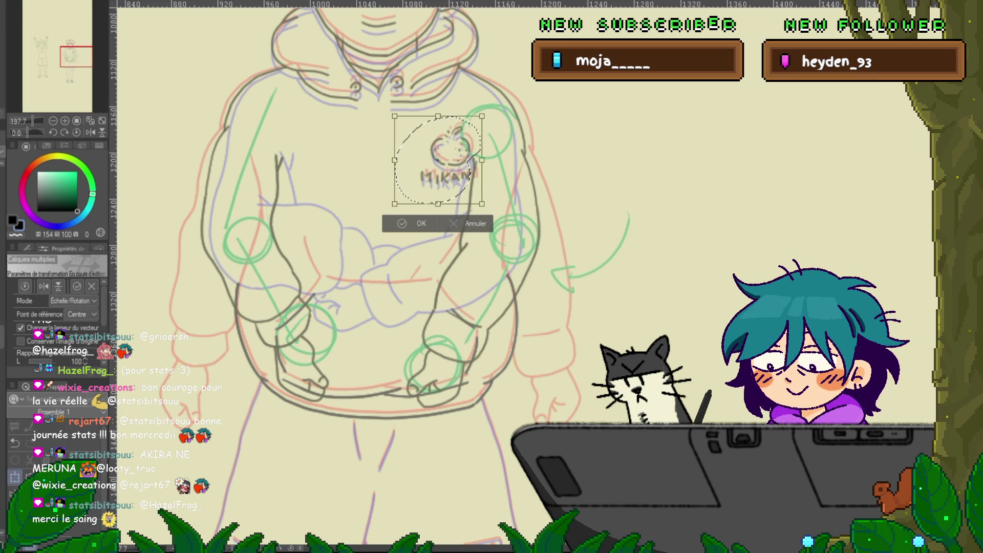
pyautogui.press('Return')
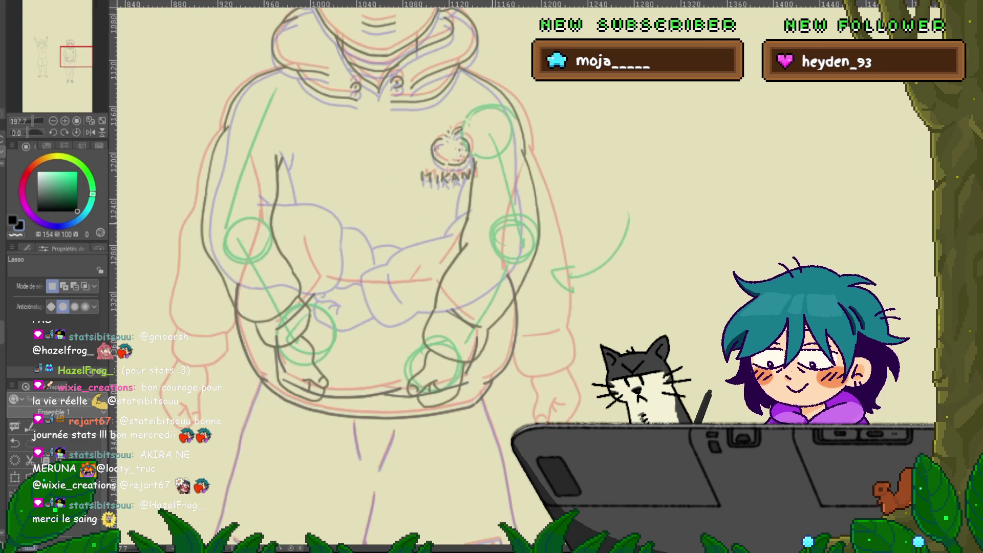
pyautogui.moveTo(479, 139); pyautogui.dragTo(471, 156)
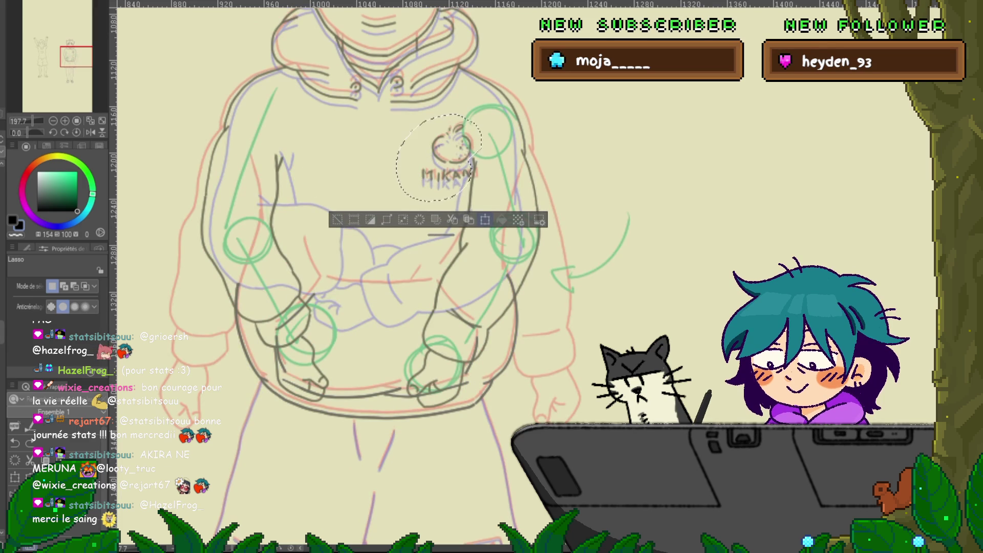
pyautogui.hotkey('ctrl', 't')
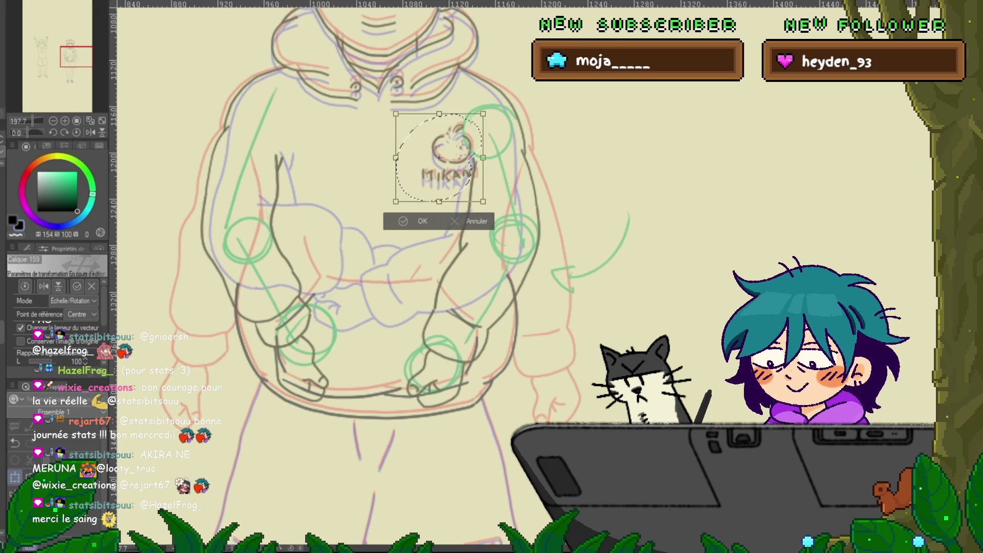
pyautogui.press('Return')
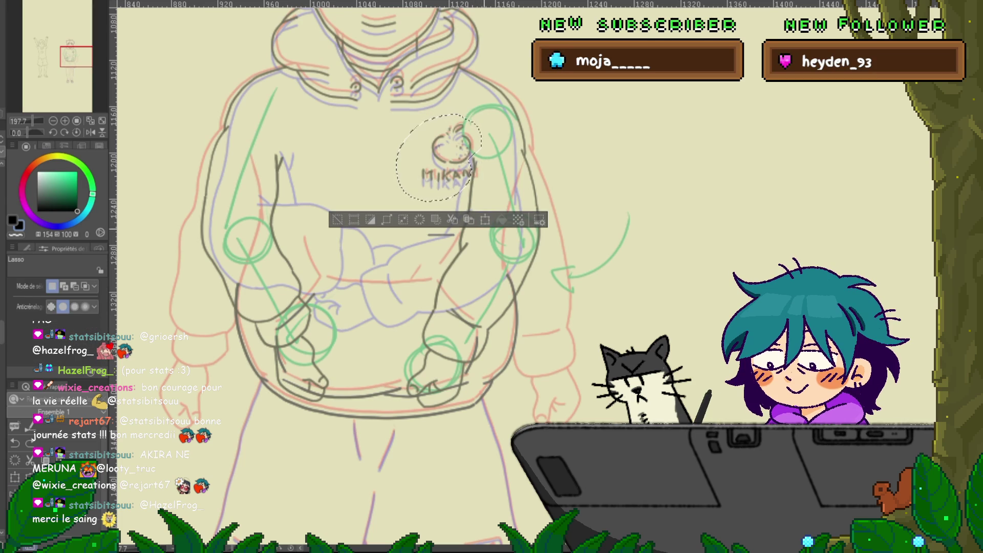
pyautogui.hotkey('ctrl', 't')
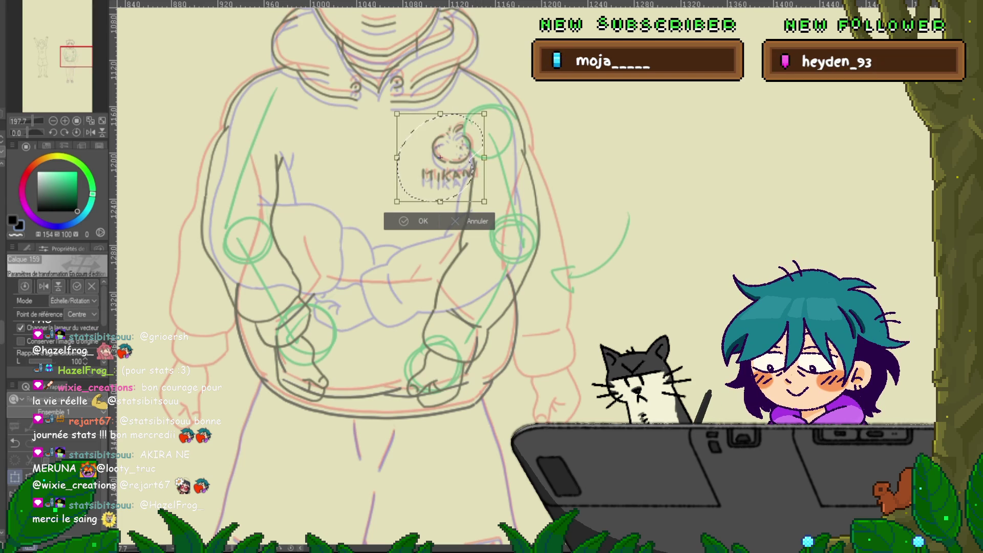
pyautogui.press('Return')
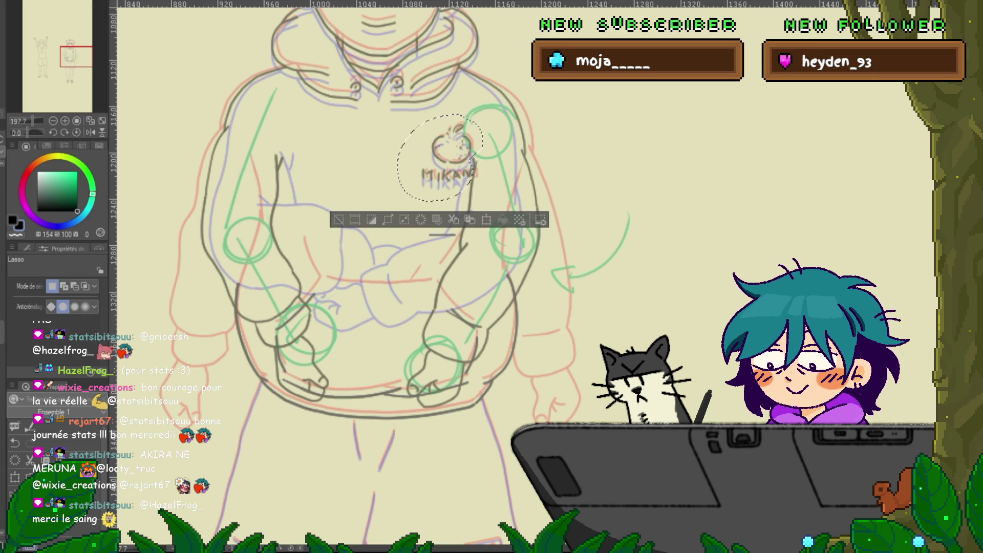
# - Nudge the logo slightly downward with the arrow key and deselect it
pyautogui.hotkey('ctrl', 't')
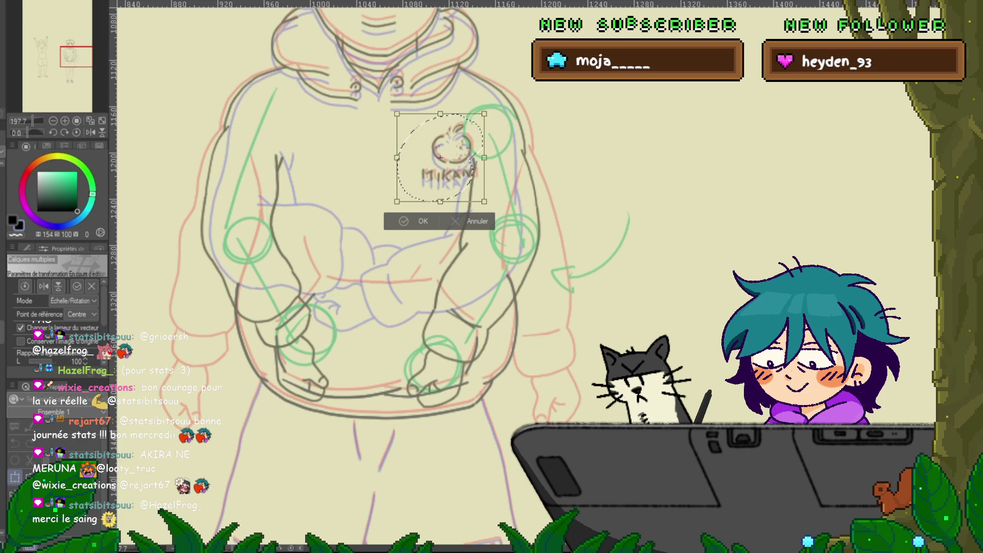
pyautogui.press('Down')
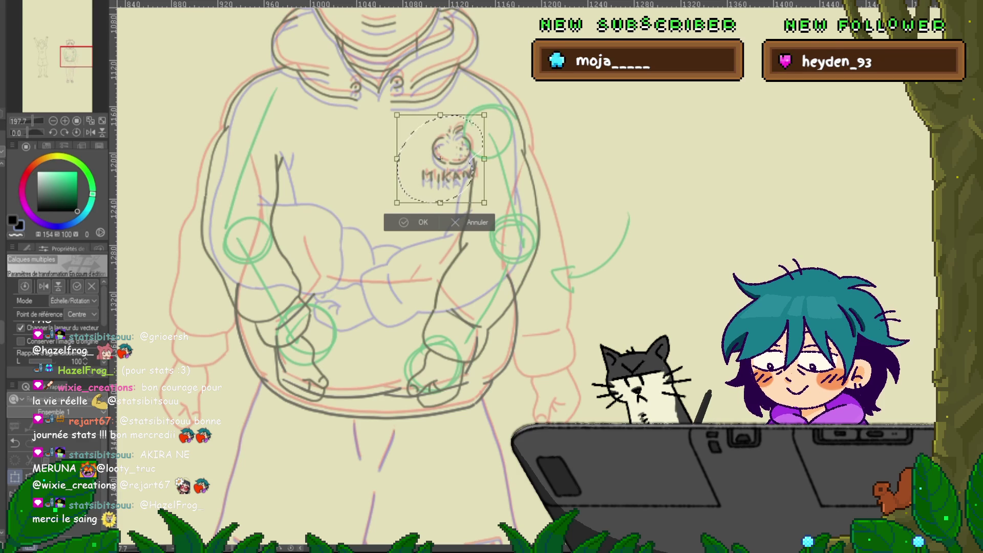
pyautogui.press('Return')
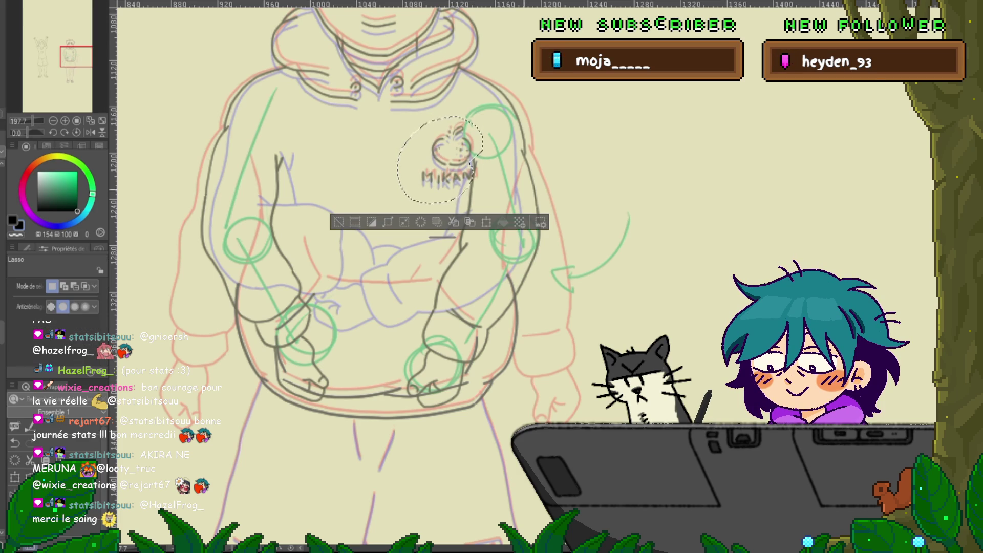
pyautogui.hotkey('ctrl', 'd')
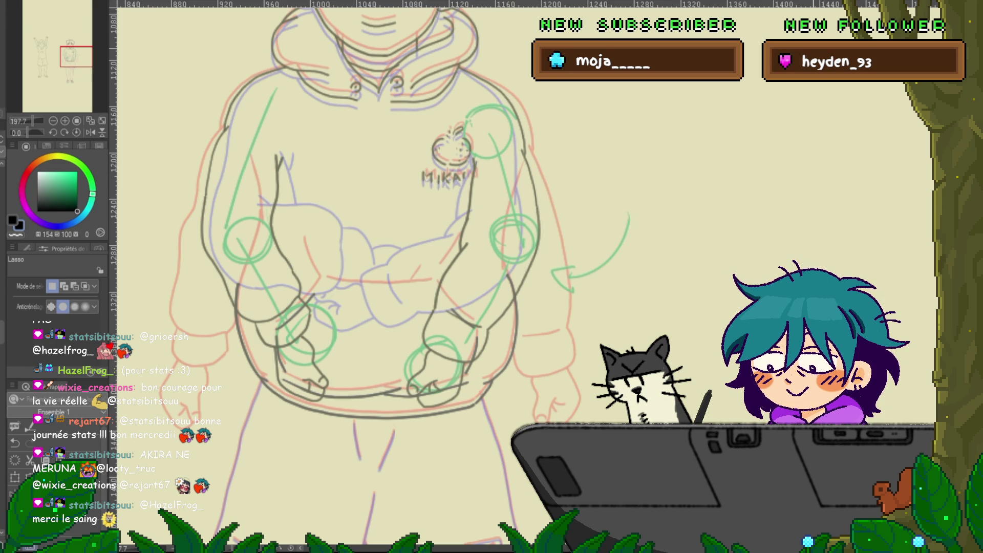
# - Switch to the round pen at size 3.0 and scroll down to the pocket and shorts
pyautogui.press('p')
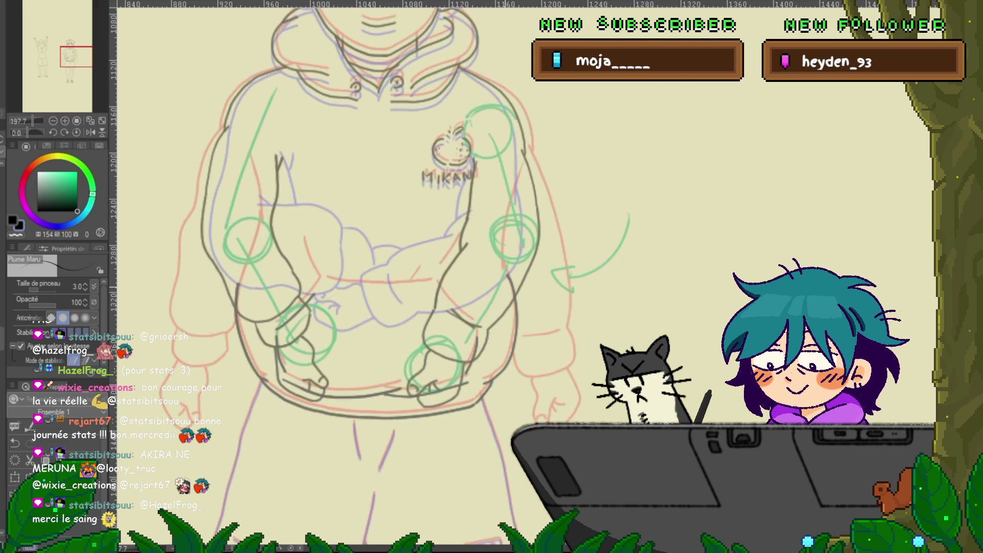
pyautogui.scroll(-2, 384, 276)
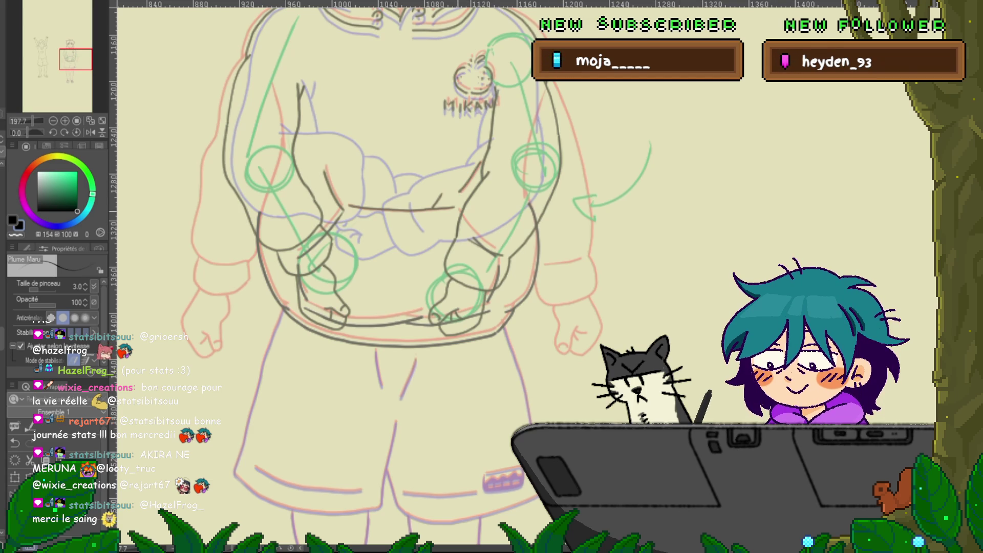
# - Lasso-select the stroke across the hoodie's belly, transform and commit it, then deselect
pyautogui.press('m')
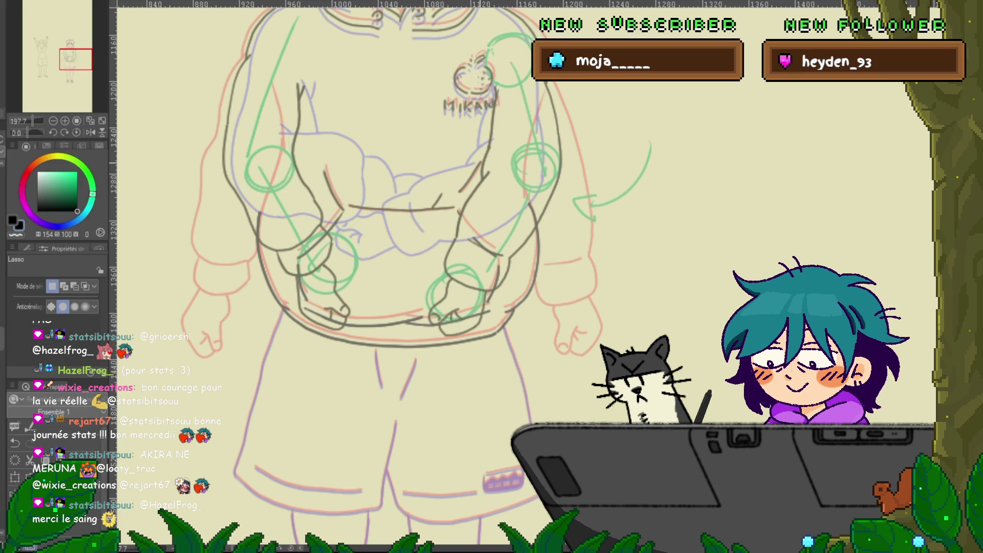
pyautogui.moveTo(457, 206); pyautogui.dragTo(416, 221)
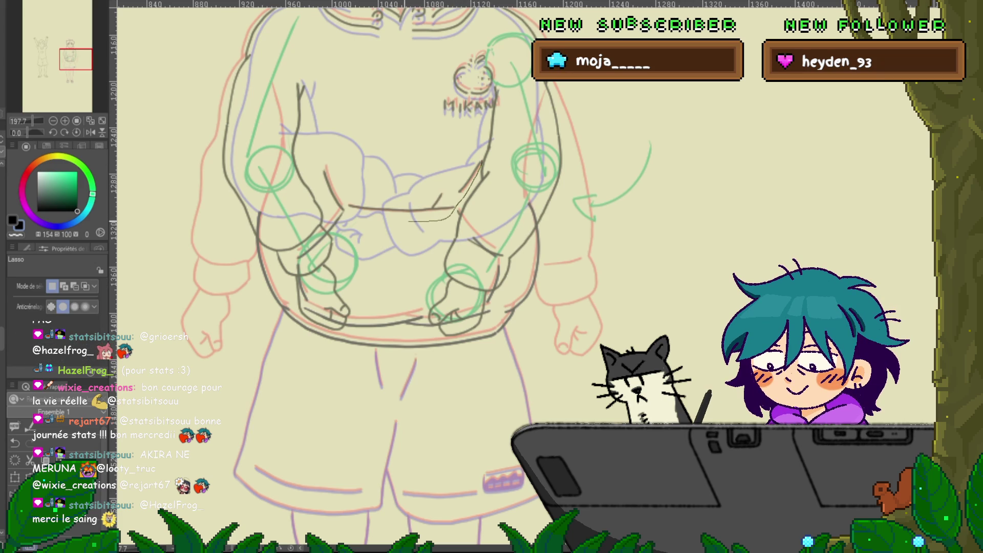
pyautogui.moveTo(348, 206); pyautogui.dragTo(479, 146)
pyautogui.hotkey('ctrl', 't')
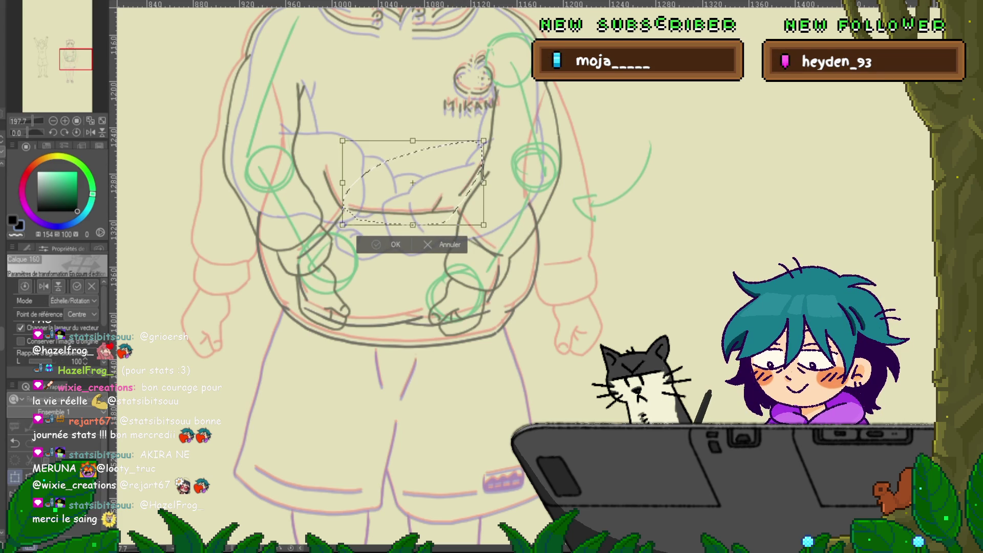
pyautogui.press('Return')
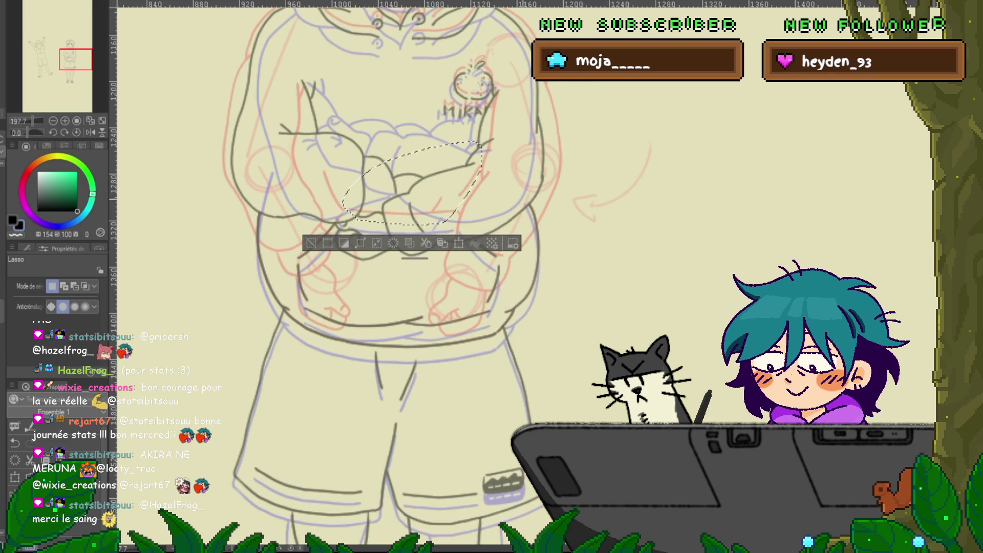
pyautogui.hotkey('ctrl', 'd')
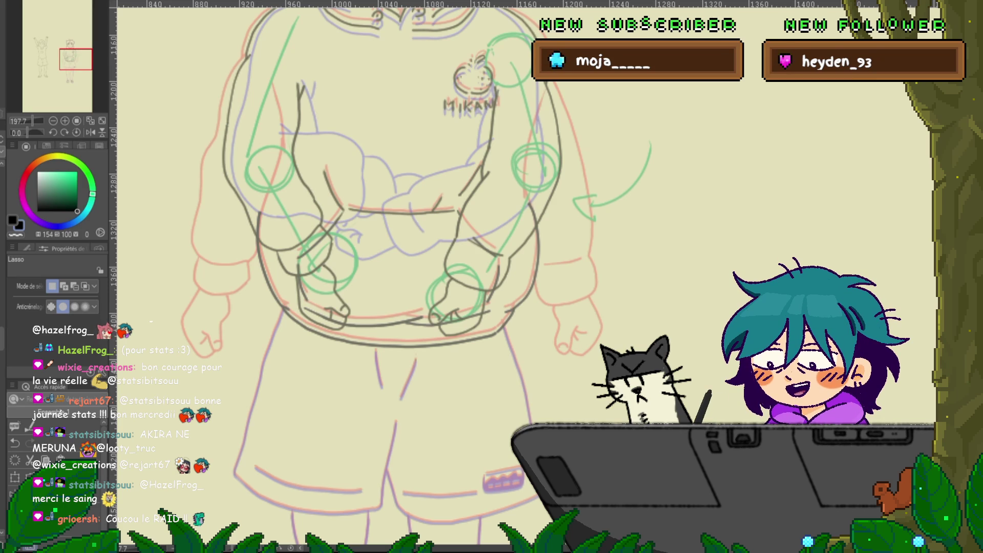
# - Hide the green construction sketch lines and play the animation to preview the boy's poses
pyautogui.scroll(-5, 436, 328)
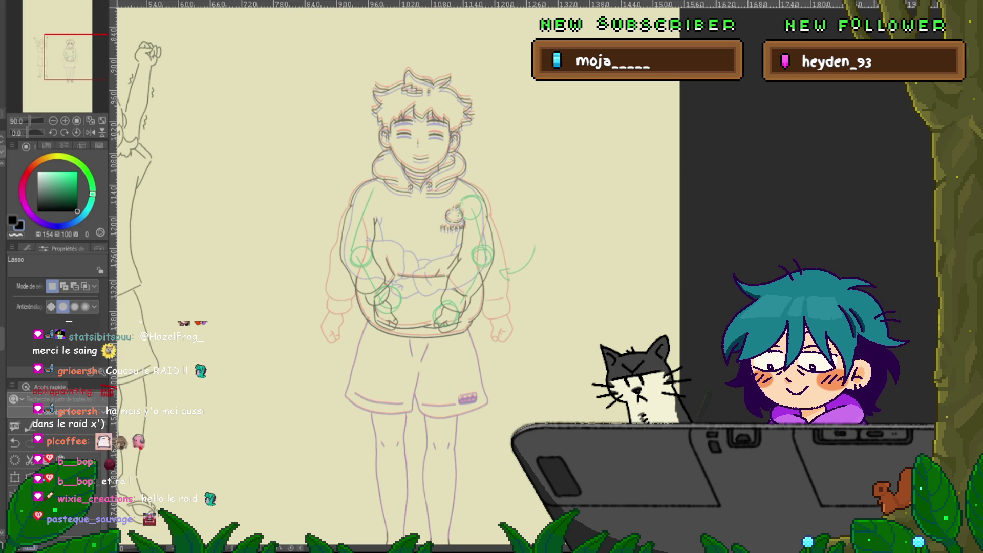
pyautogui.press('Delete')
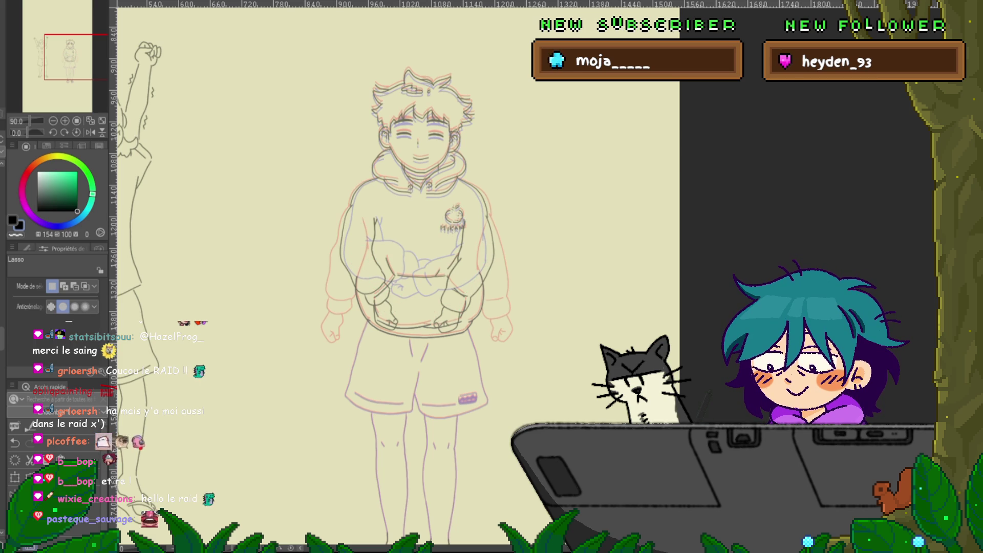
pyautogui.press('space')
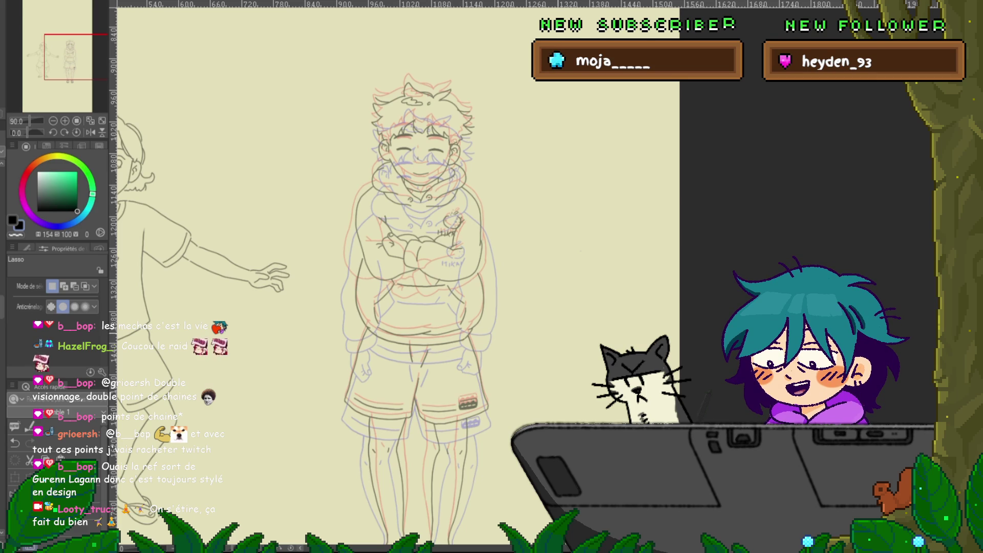
# - On the next frame, turn the purple shorts, legs and sandal lines dark grey
pyautogui.hotkey('ctrl', 'Right')
pyautogui.hotkey('ctrl', 'Right')
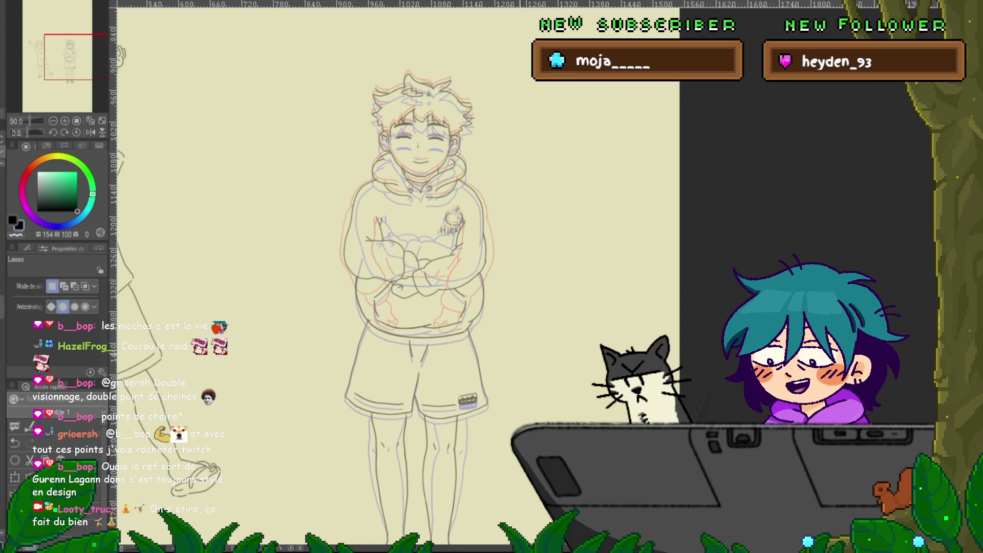
pyautogui.scroll(-3, 409, 277)
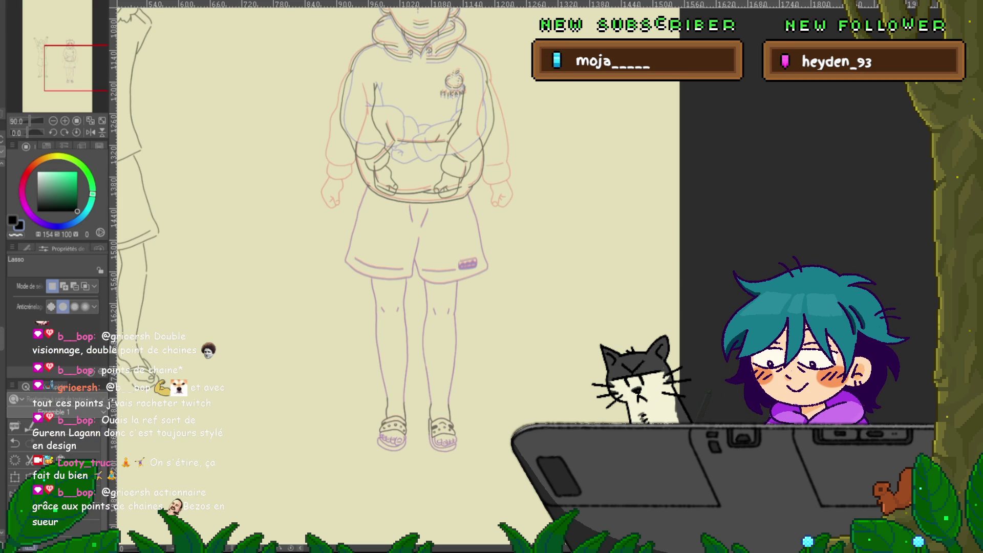
pyautogui.hotkey('ctrl', 'z')
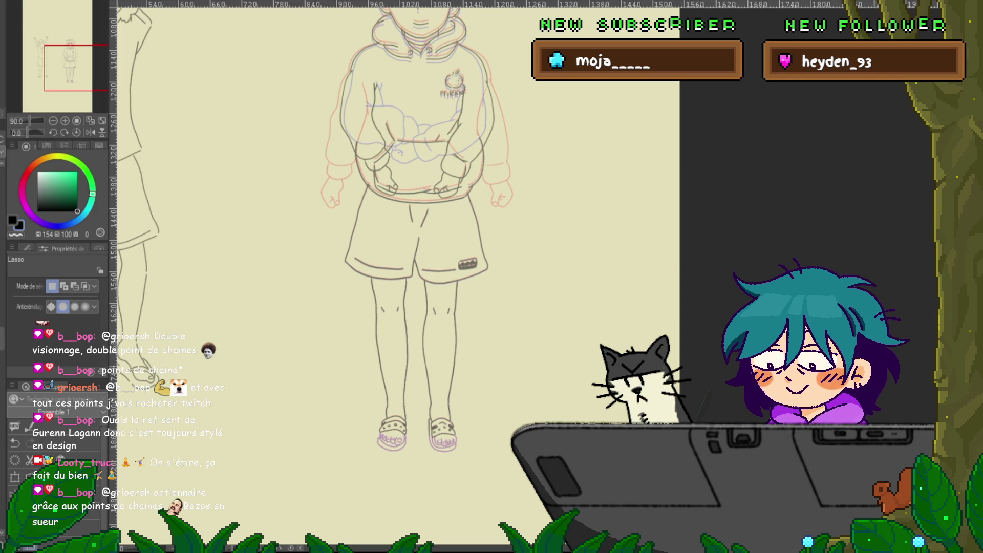
pyautogui.hotkey('ctrl', 'z')
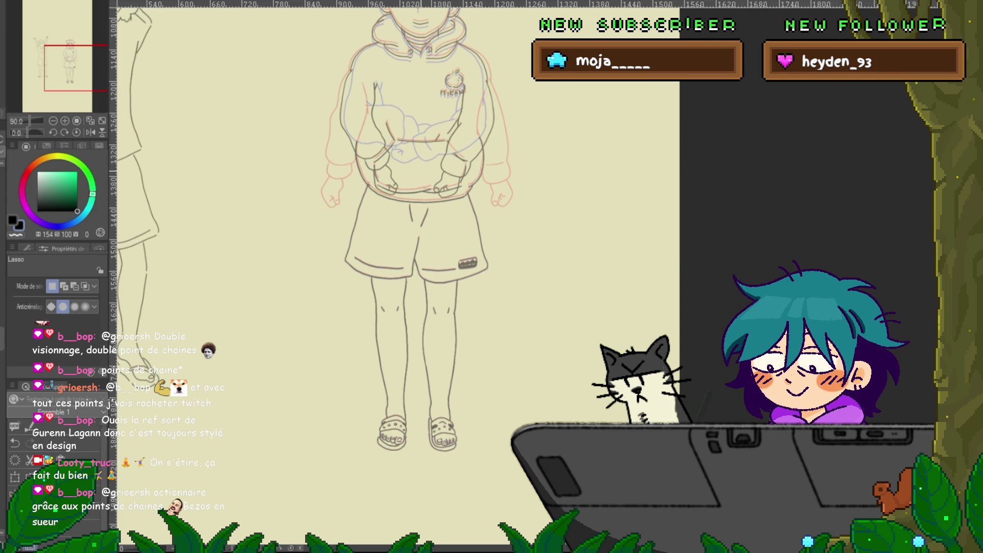
pyautogui.scroll(3, 428, 176)
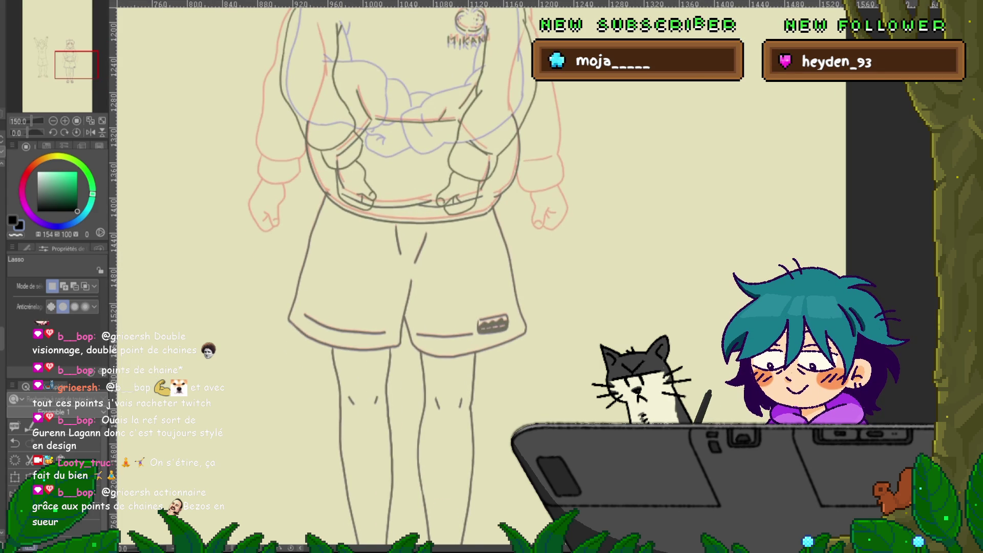
# - Scroll up on the arms-down pose to bring the hood and MIKAN logo into view
pyautogui.scroll(3, 408, 277)
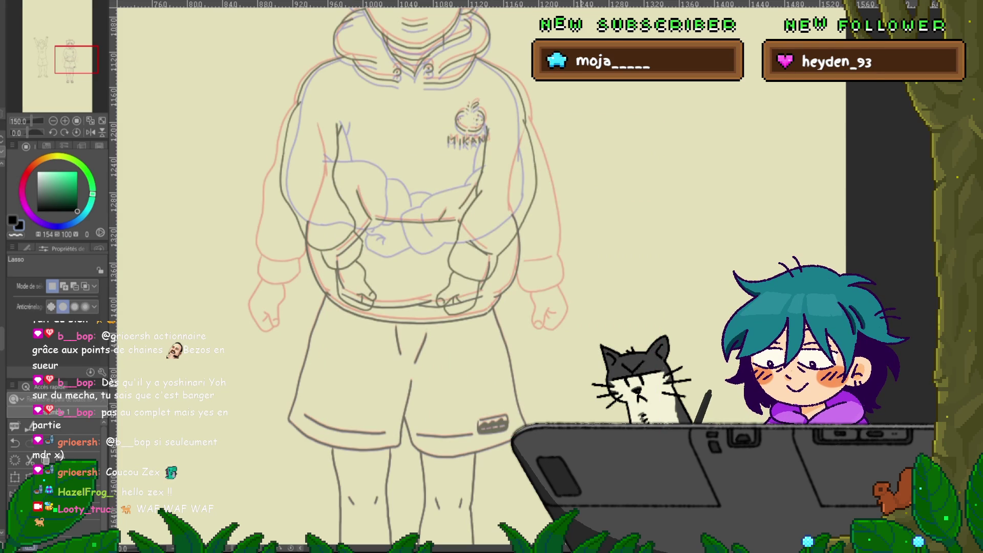
# - Scroll up to the boy's face and back down to the hood and collar
pyautogui.scroll(3, 407, 276)
pyautogui.scroll(1, 408, 277)
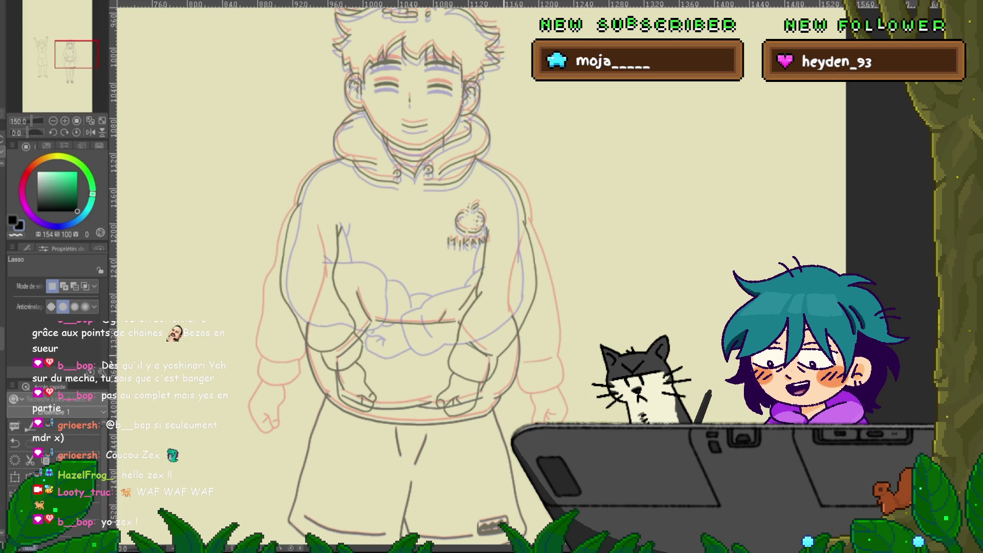
pyautogui.scroll(-1, 408, 276)
pyautogui.scroll(-3, 408, 276)
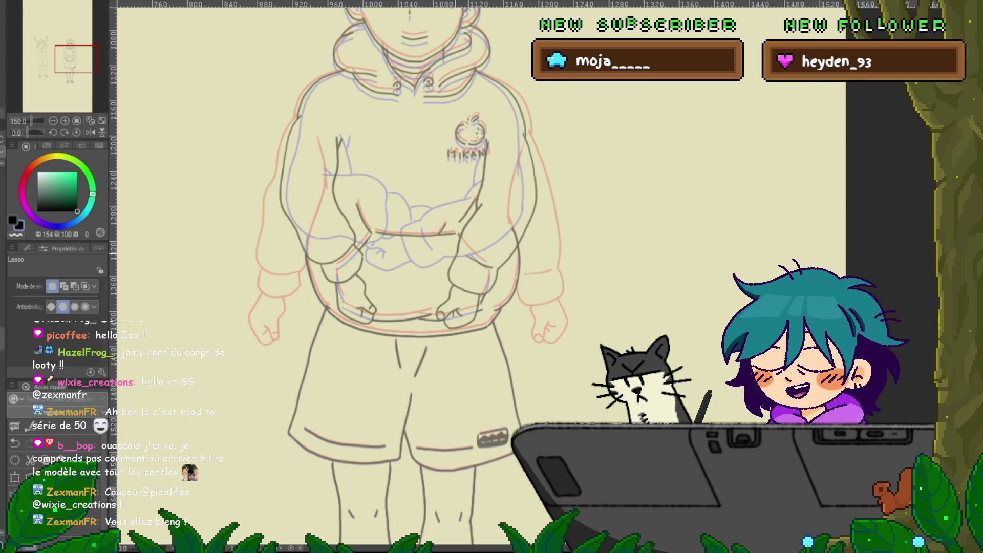
# - Switch to the neighbouring frame and scroll over the hoodie's body and pocket area
pyautogui.hotkey('ctrl', 'z')
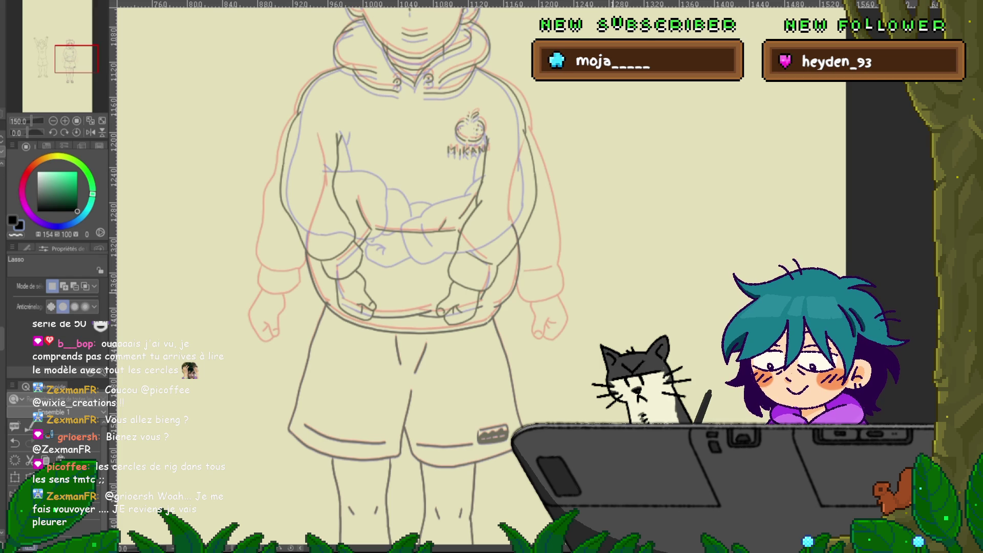
pyautogui.scroll(-3, 405, 277)
pyautogui.scroll(-1, 405, 277)
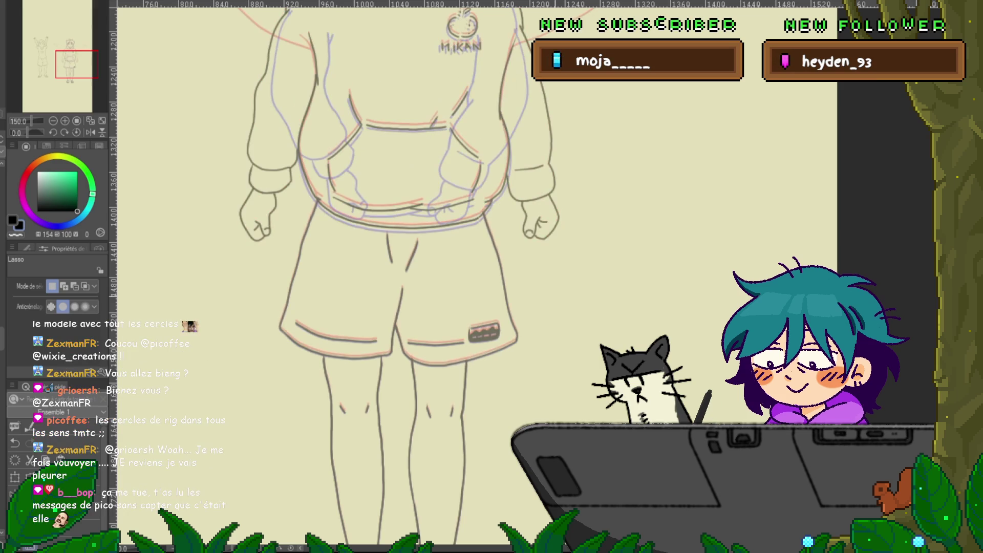
pyautogui.scroll(2, 399, 277)
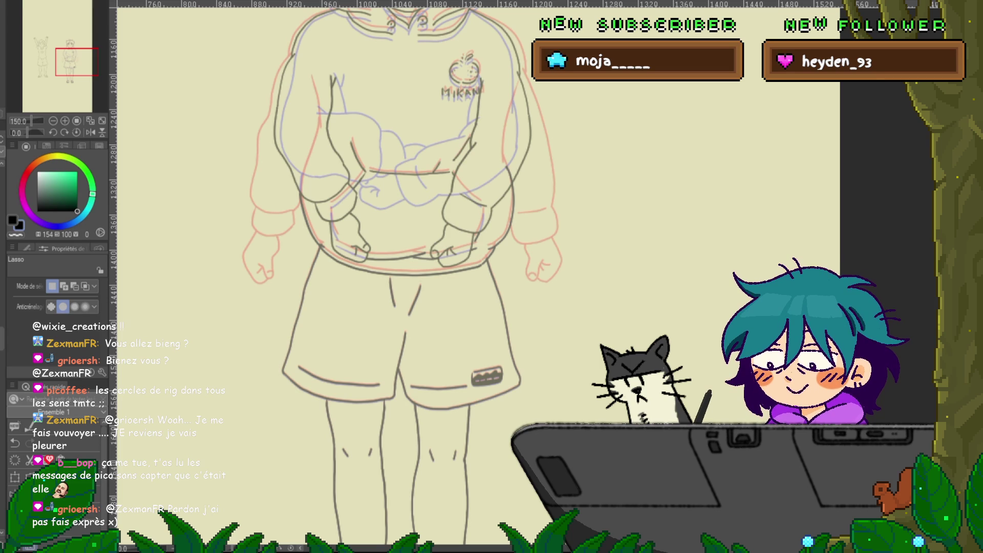
# - With the pen active, centre the hoodie and nudge the selected pocket lines upward
pyautogui.press('p')
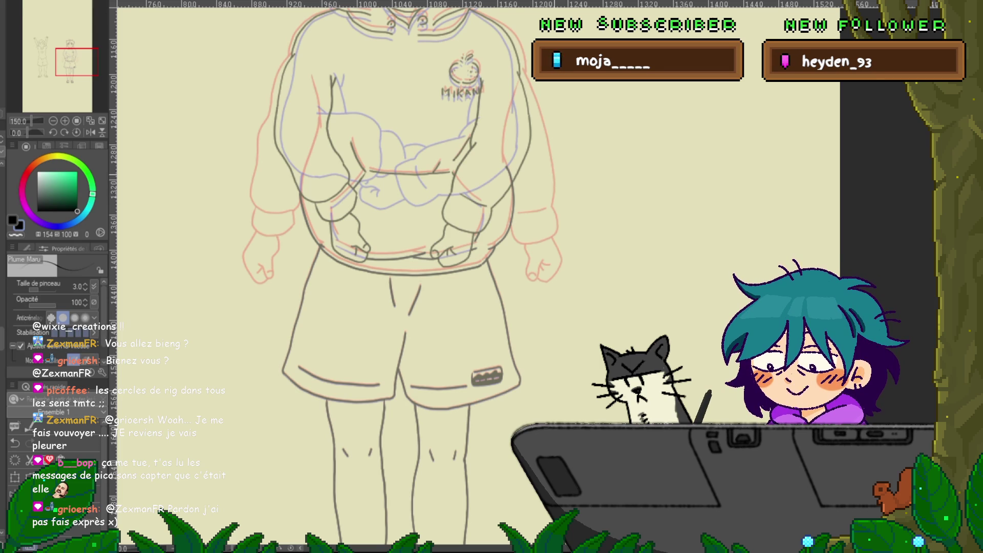
pyautogui.moveTo(379, 276); pyautogui.dragTo(349, 243)
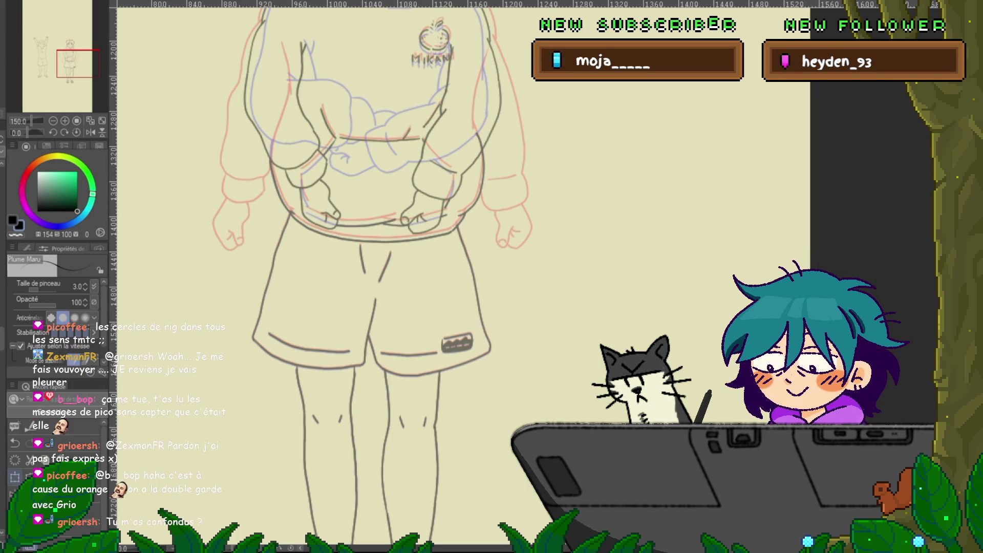
pyautogui.hotkey('ctrl', 't')
pyautogui.press('Up')
pyautogui.press('Up')
pyautogui.press('Up')
pyautogui.press('Left')
pyautogui.press('Right')
pyautogui.press('Up')
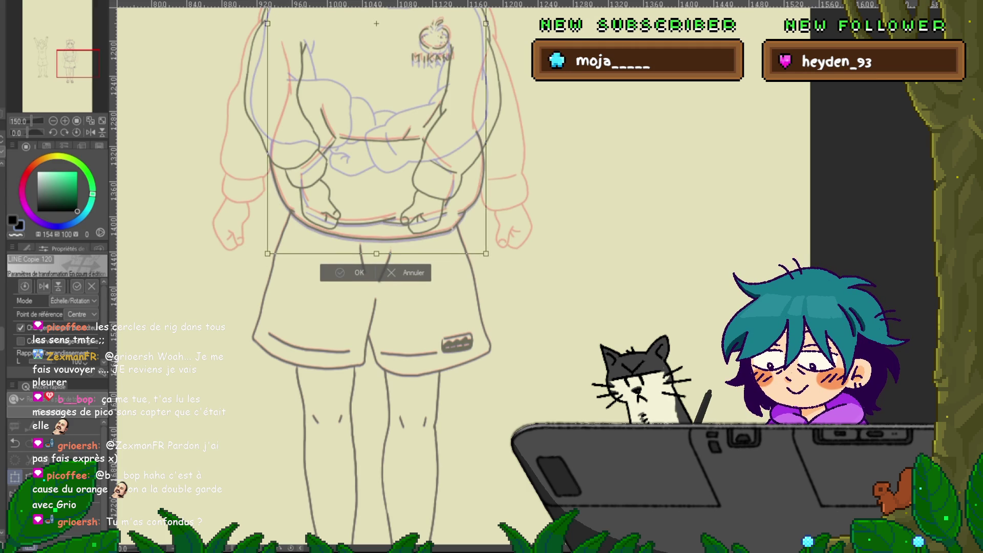
# - Confirm the pending transform of the hoodie's upper body and tucked hands
pyautogui.press('Return')
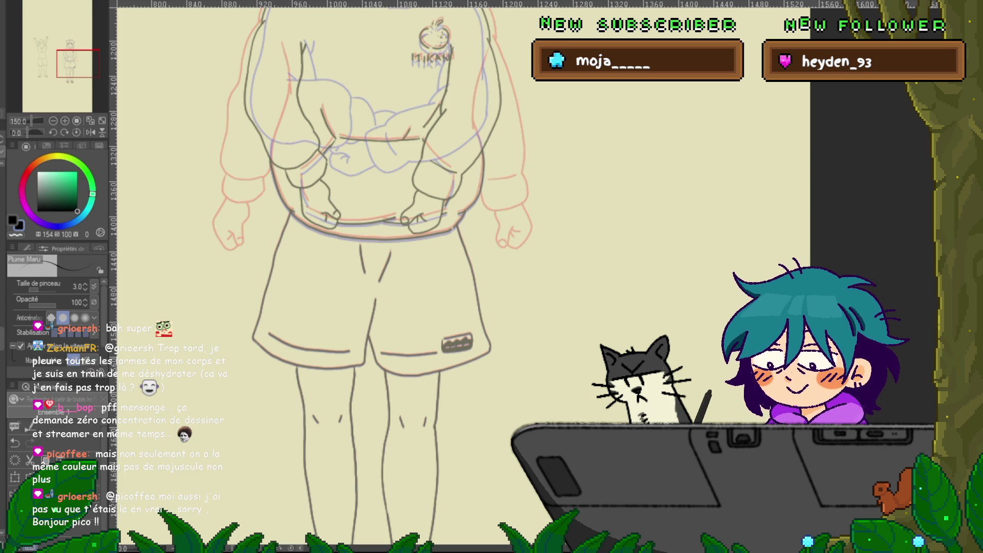
# - Scroll to show both the boy and the girl, then toggle the pose animation playback
pyautogui.scroll(-3, 371, 277)
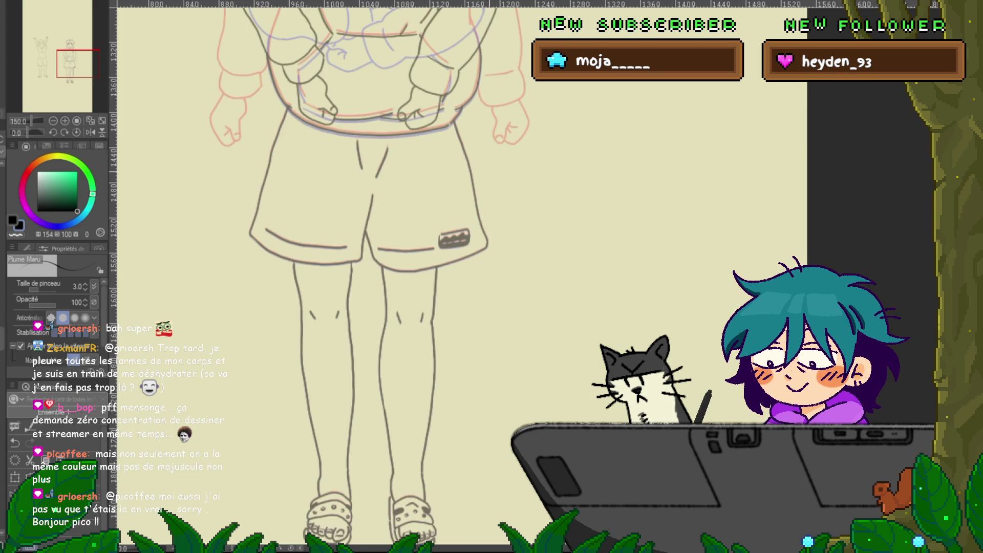
pyautogui.scroll(-2, 358, 276)
pyautogui.scroll(-2, 359, 276)
pyautogui.scroll(-2, 371, 276)
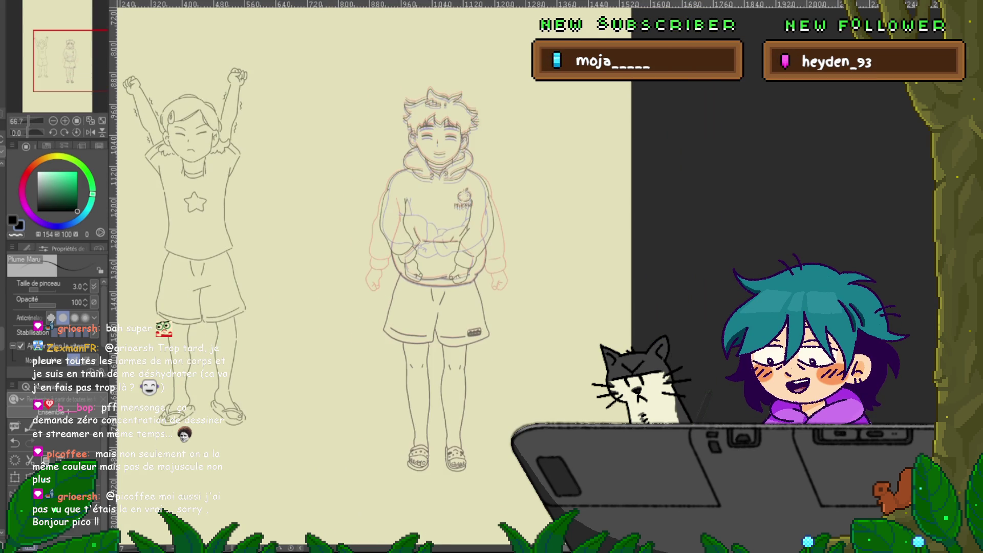
pyautogui.hscroll(2, 371, 277)
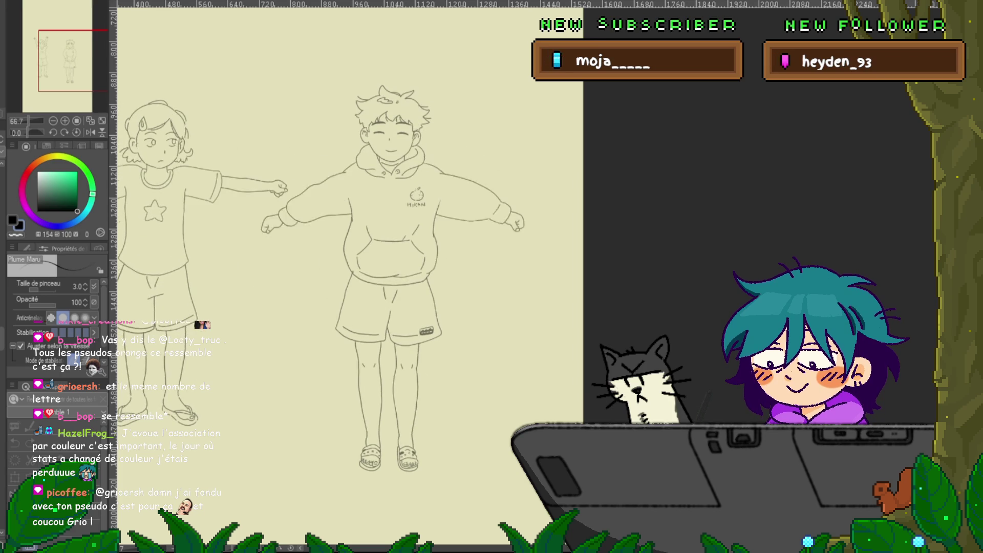
pyautogui.press('space')
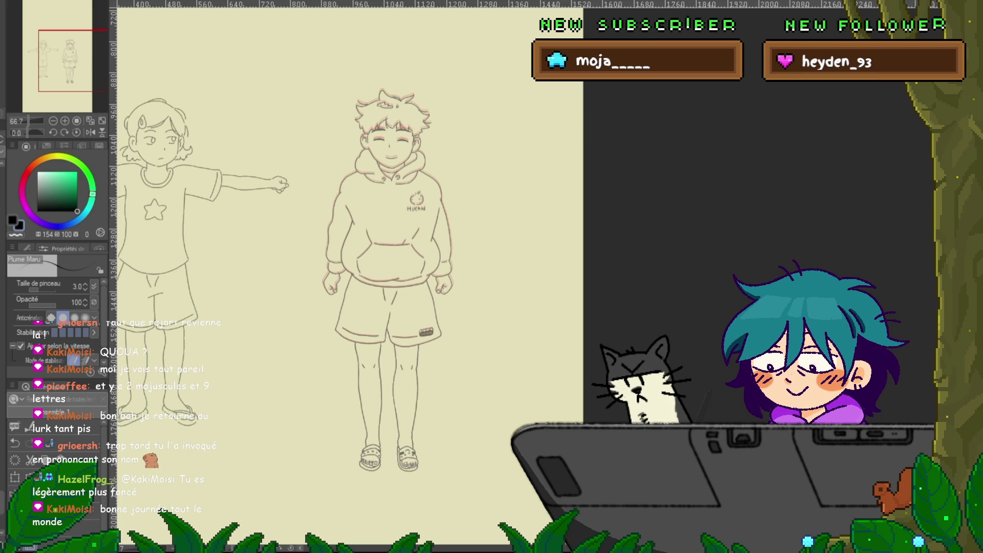
# - Toggle the pose animation playback to review the inked boy beside the girl
pyautogui.press('space')
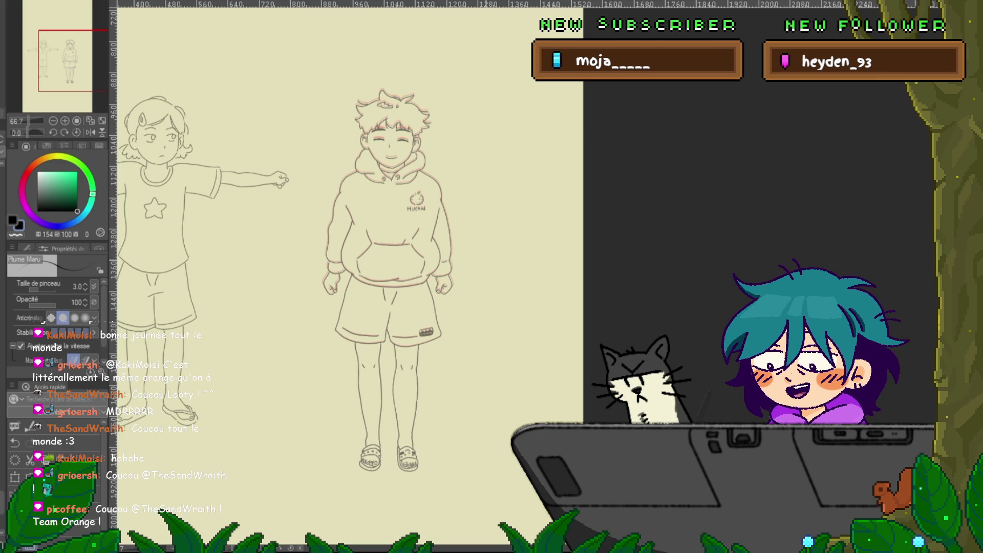
# - Play the pose animation and halt on the boy's arms-outstretched frame with onion-skin ghosts
pyautogui.press('Return')
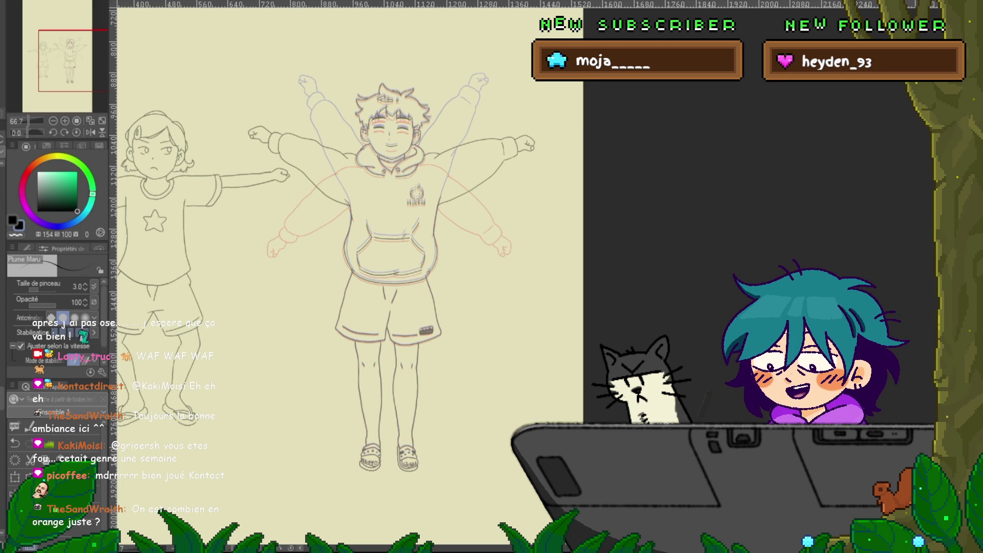
# - Step back to the arms-raised frame, then forward through the arms-wide pose to arms-crossed
pyautogui.press('Left')
pyautogui.press('Left')
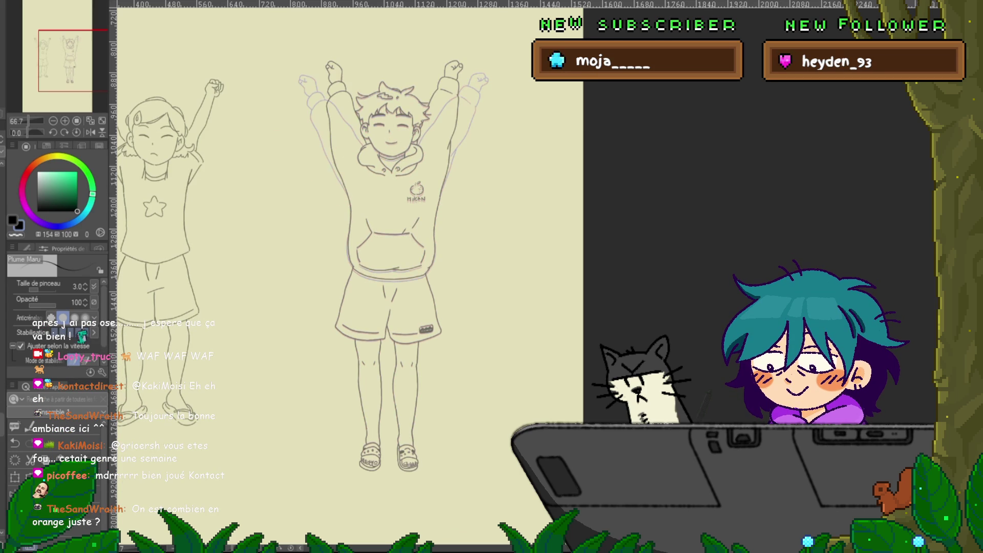
pyautogui.press('Right')
pyautogui.press('Right')
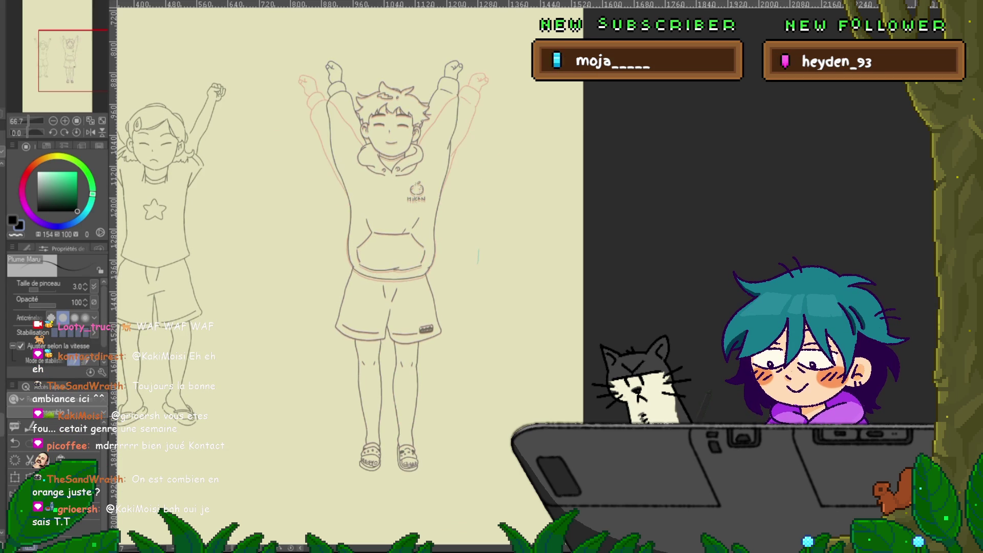
pyautogui.press('Right')
pyautogui.press('Right')
pyautogui.press('Right')
pyautogui.press('Right')
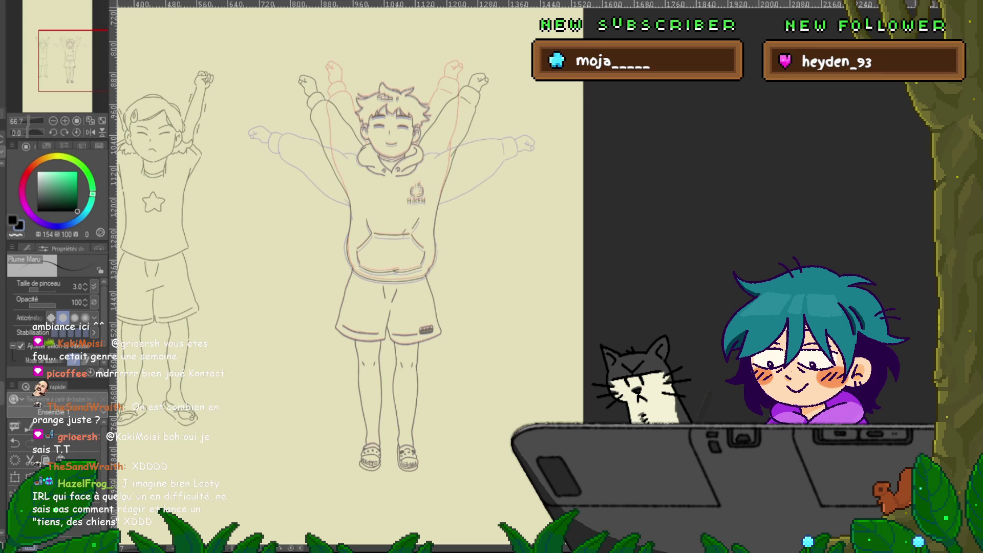
pyautogui.press('Right')
pyautogui.press('Right')
pyautogui.press('Right')
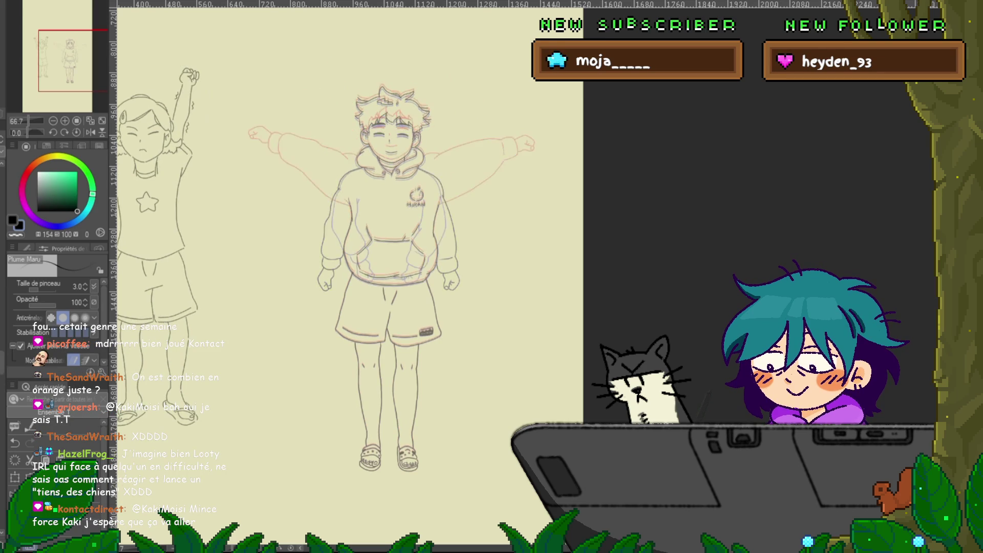
pyautogui.press('Right')
pyautogui.press('Right')
pyautogui.press('Right')
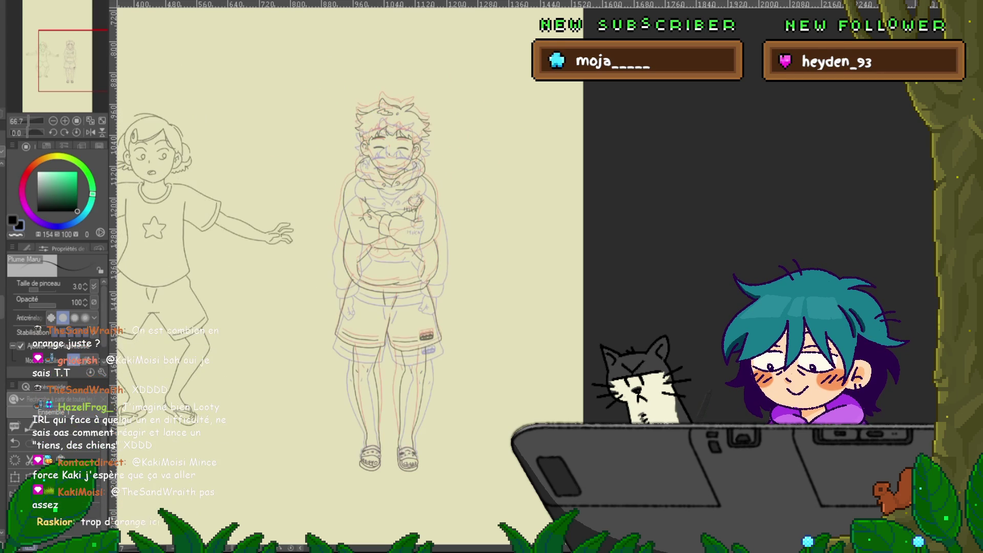
pyautogui.press('Right')
pyautogui.press('Right')
pyautogui.press('Right')
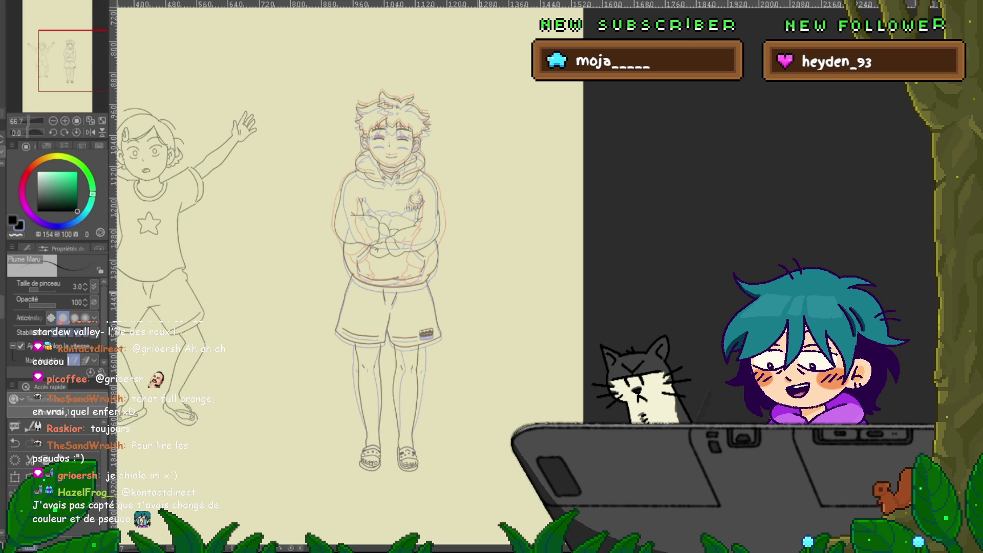
# - Switch the girl to her waving pose beside the boy's arms-crossed frame
pyautogui.hotkey('ctrl', 'z')
pyautogui.hotkey('ctrl', 'z')
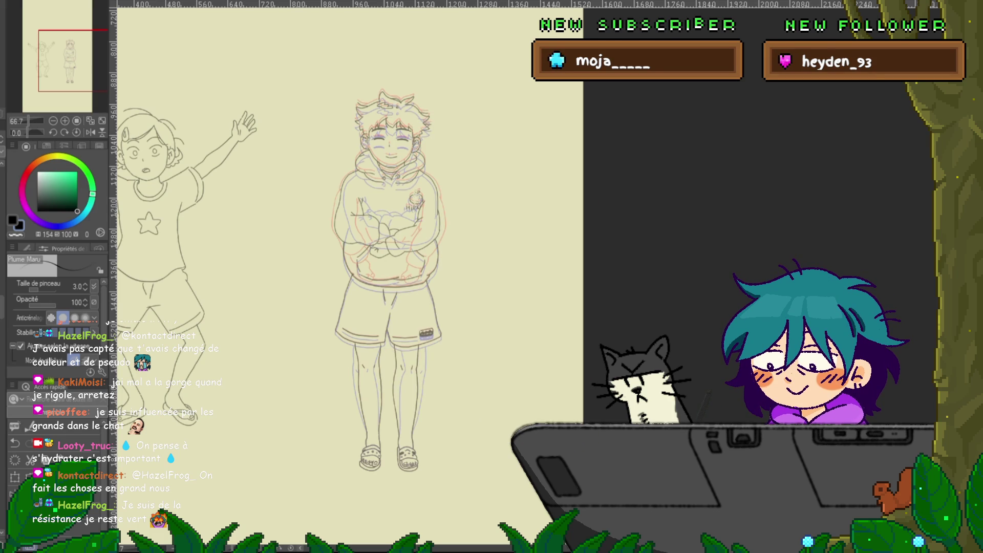
# - Zoom in and turn off layer colour so the crossed-arms sketch shows in dark lines
pyautogui.scroll(1, 389, 338)
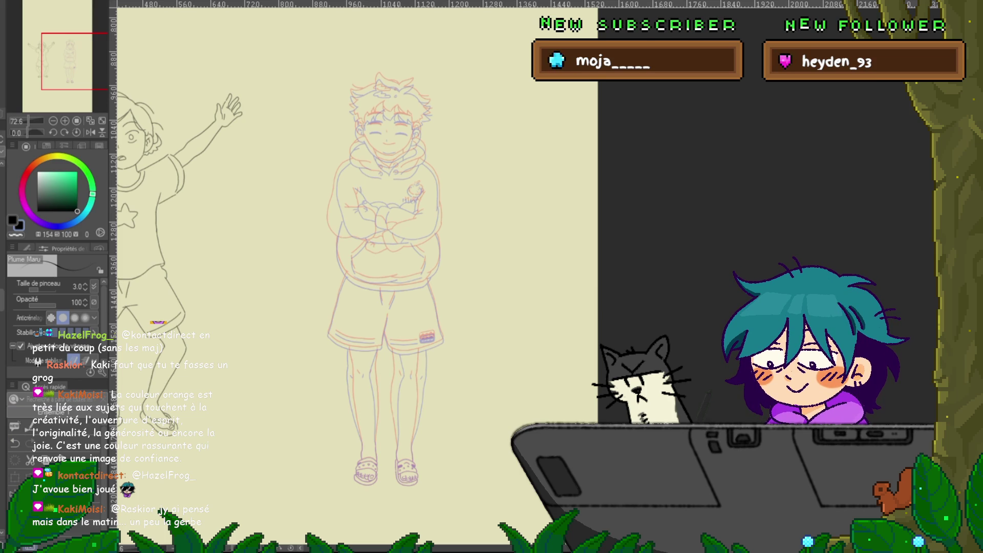
pyautogui.hotkey('ctrl', 'shift', 'c')
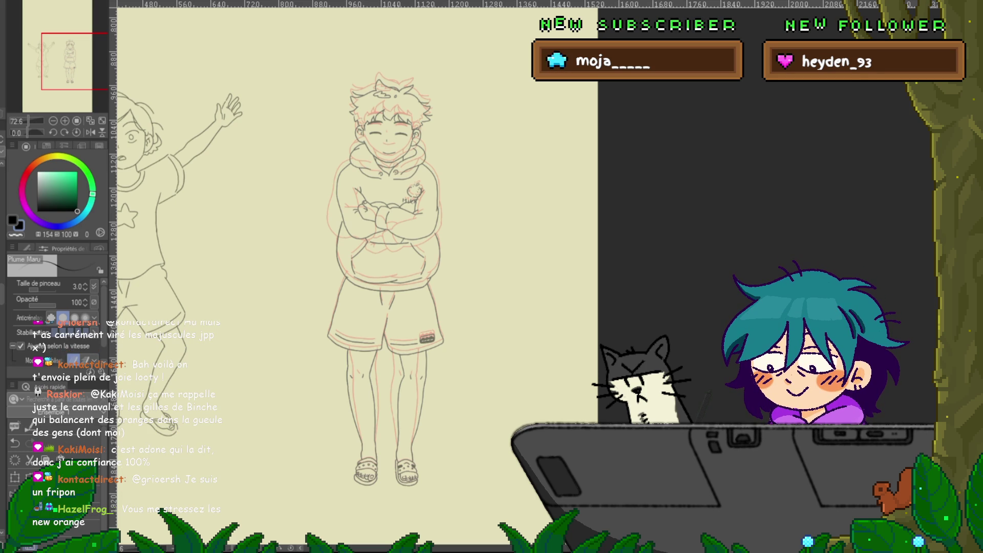
pyautogui.press('h')
pyautogui.press('h')
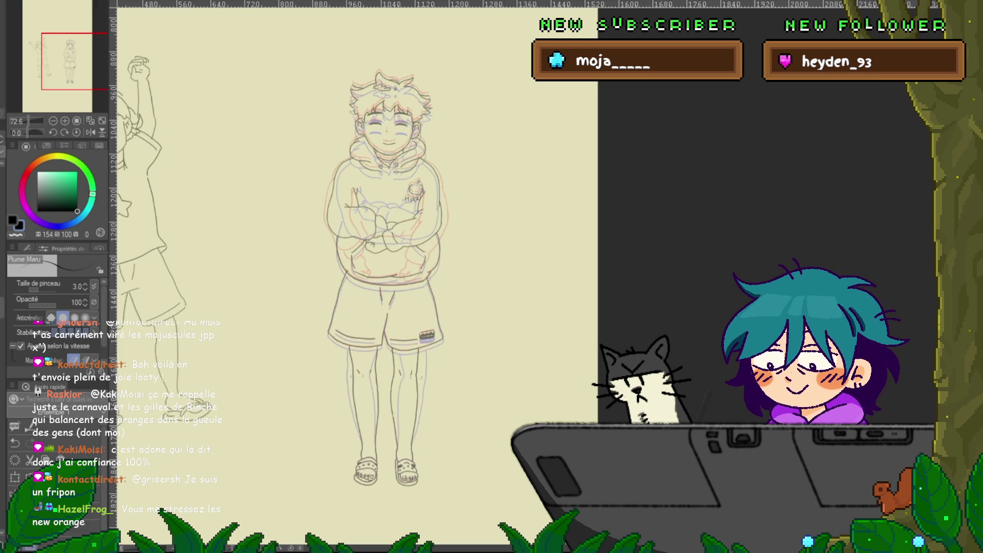
pyautogui.hotkey('ctrl', 'Right')
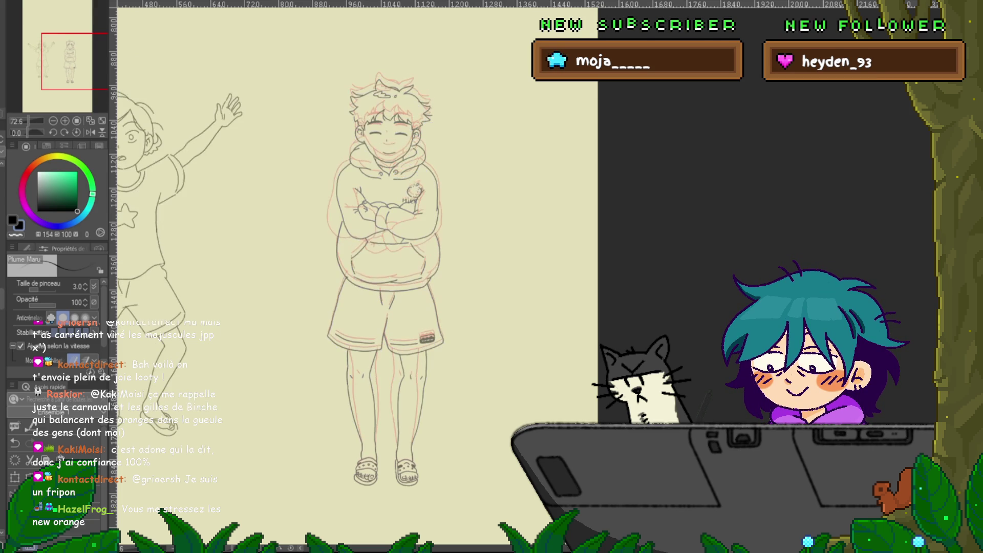
# - Transform the boy's crossed-arms upper body, nudging it up about 7 pixels, and commit
pyautogui.hotkey('ctrl', 'Right')
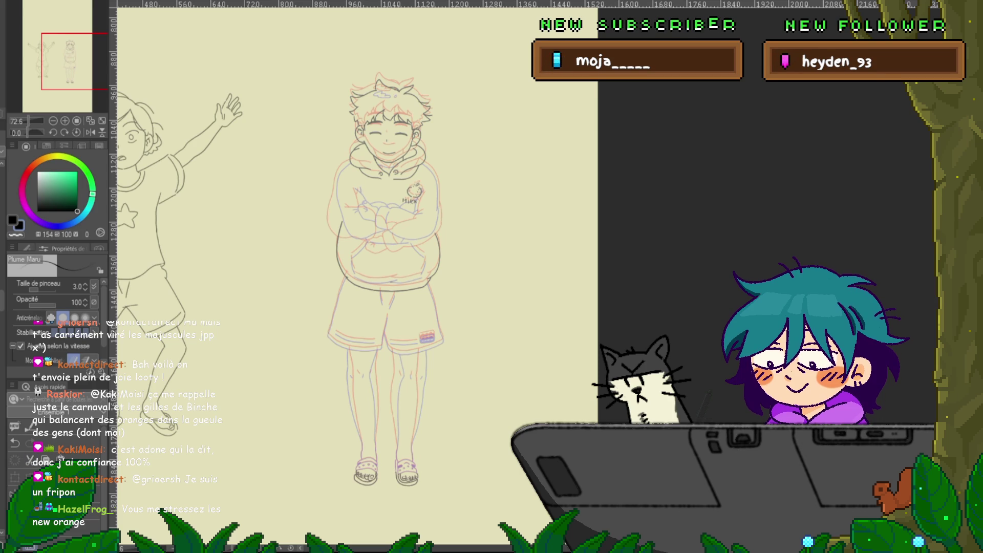
pyautogui.hotkey('ctrl', 't')
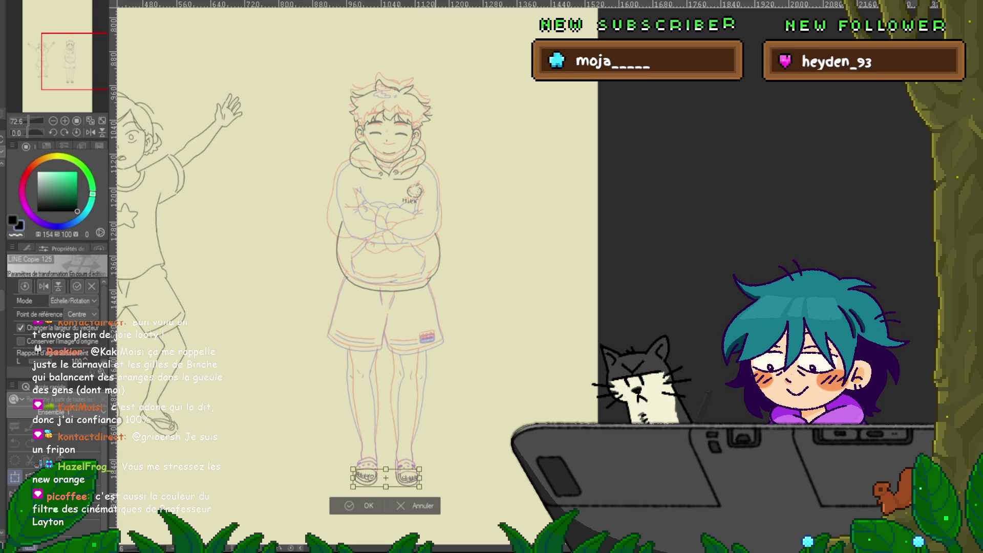
pyautogui.press('Return')
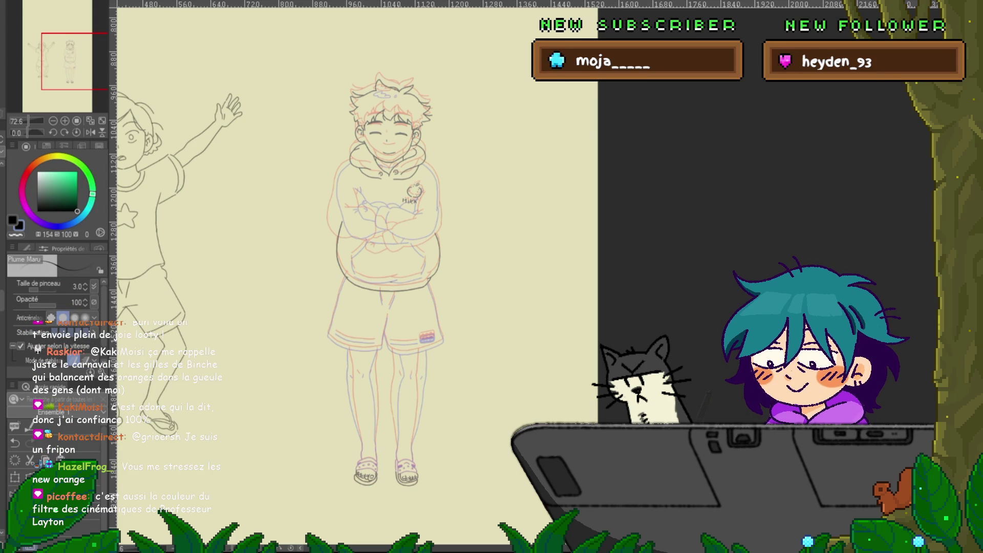
pyautogui.hotkey('ctrl', 't')
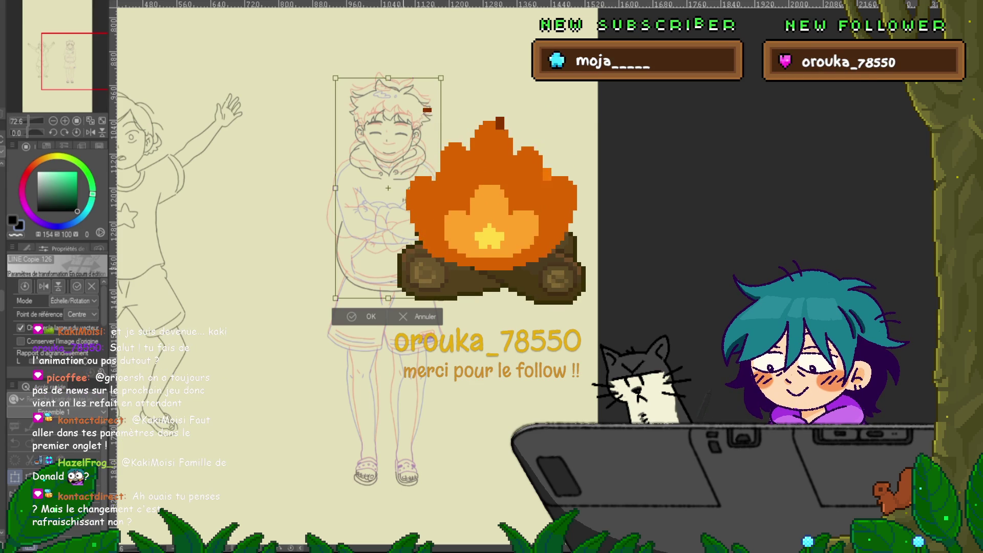
pyautogui.moveTo(388, 215); pyautogui.dragTo(388, 211)
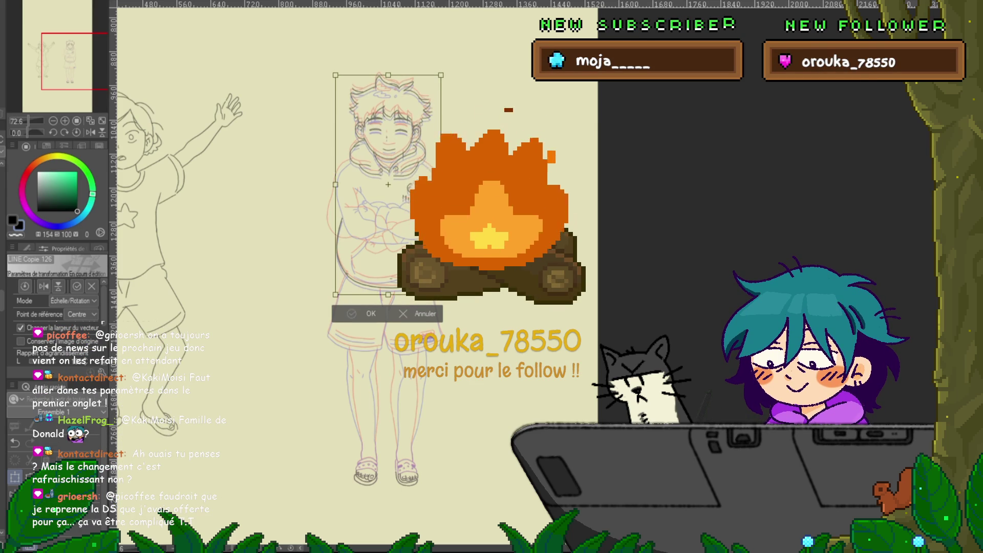
pyautogui.press('Return')
pyautogui.hotkey('ctrl', 'Tab')
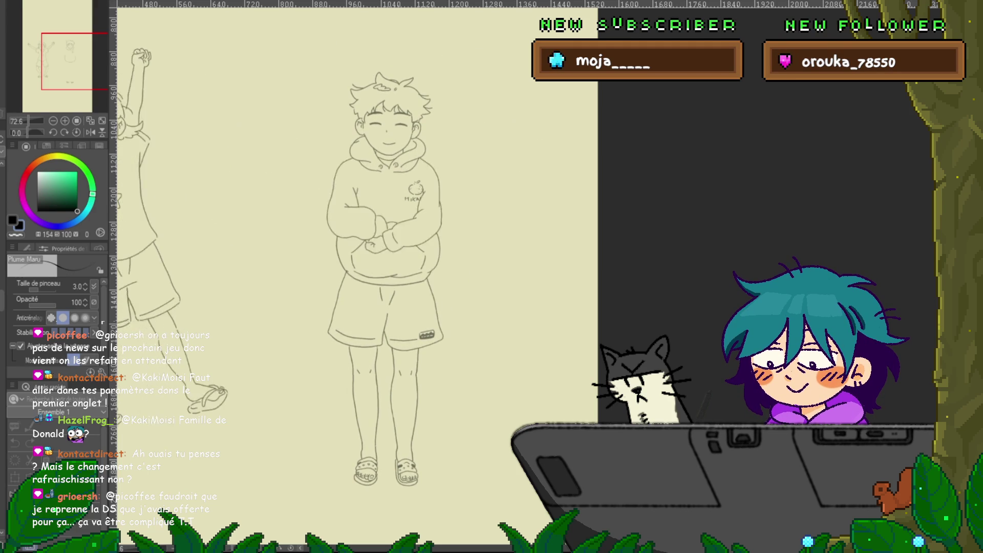
# - Stop playback on the arms-spread frame, then replay the pose animation with onion skins
pyautogui.press('space')
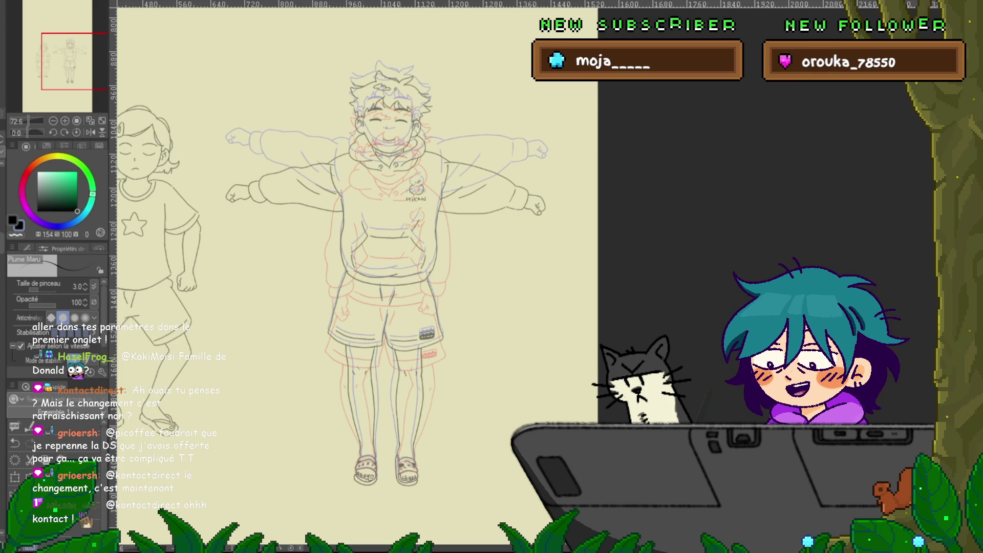
pyautogui.press('space')
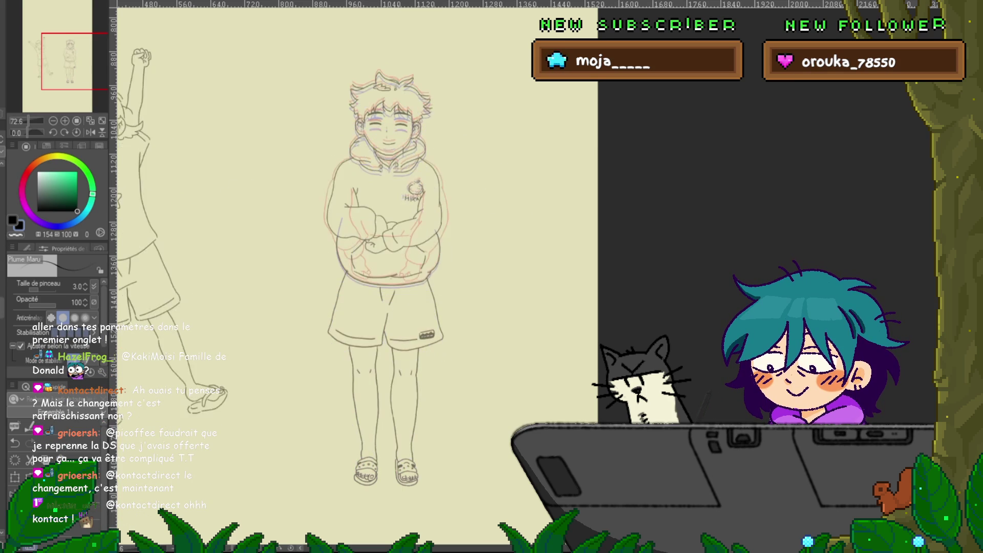
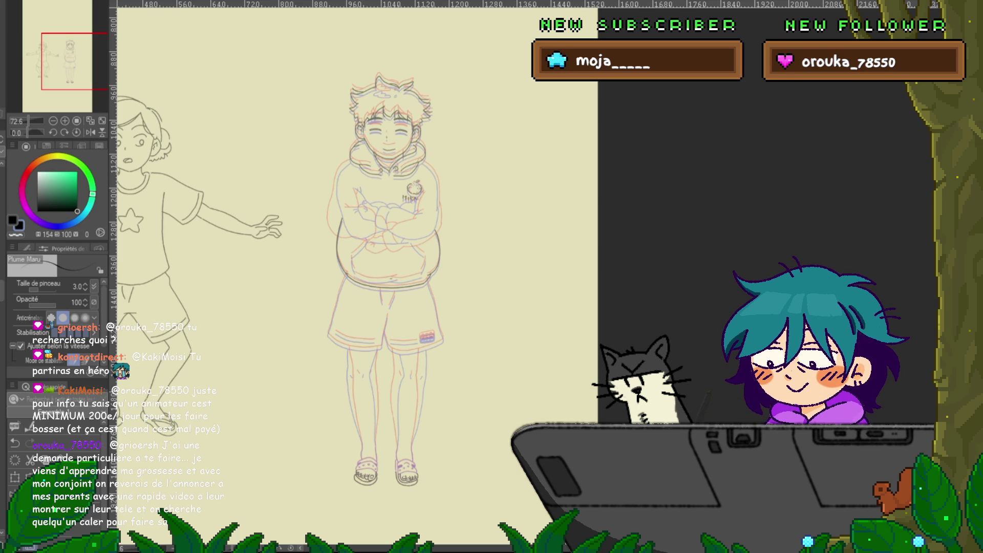
# - Play the animation preview, check adjacent frames, and stop playback on the arms-down frame
pyautogui.press('space')
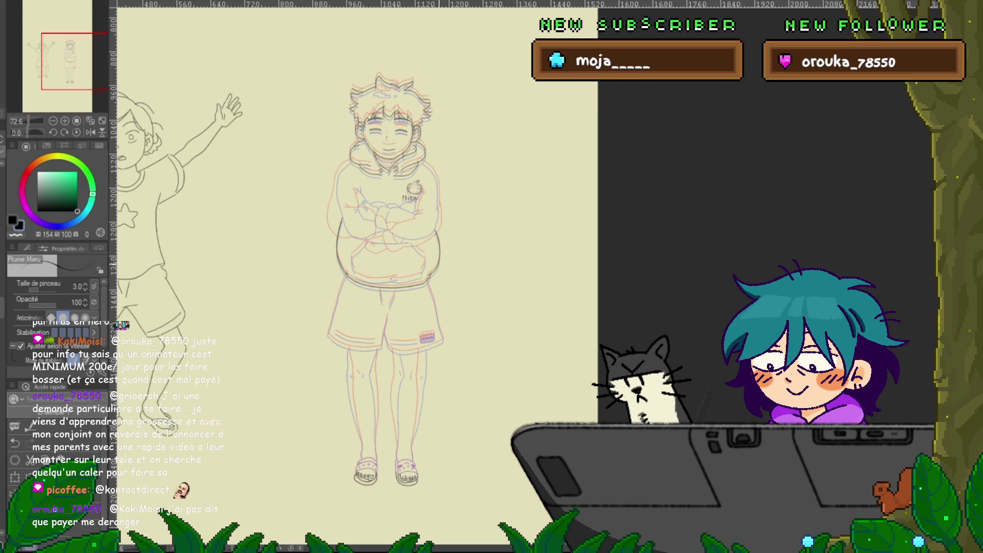
pyautogui.press('Left')
pyautogui.press('Right')
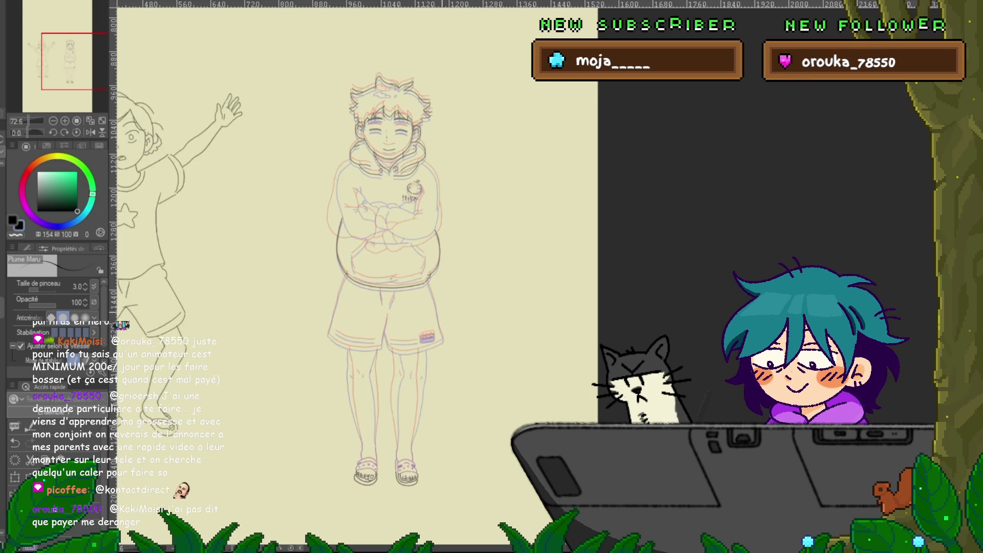
pyautogui.scroll(1, 440, 286)
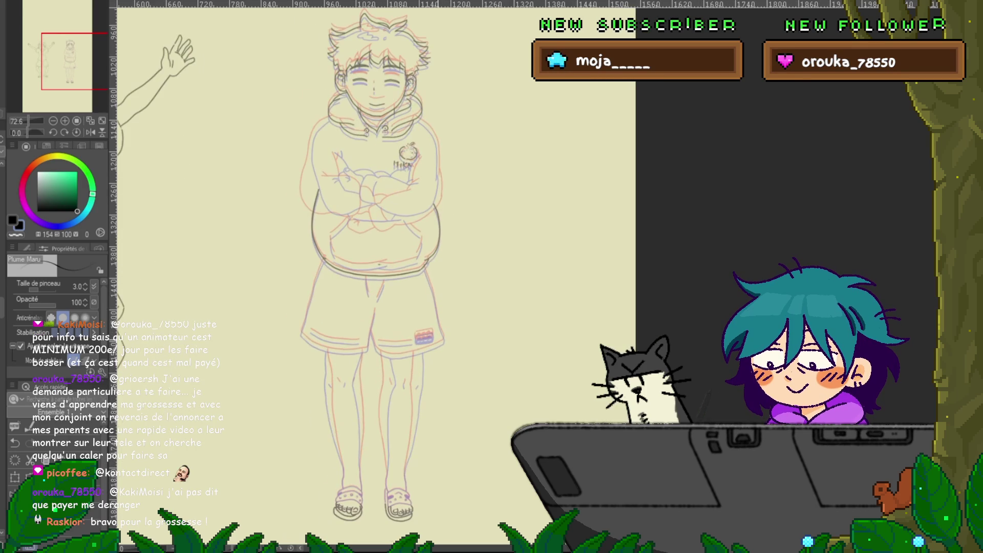
pyautogui.scroll(-1, 372, 276)
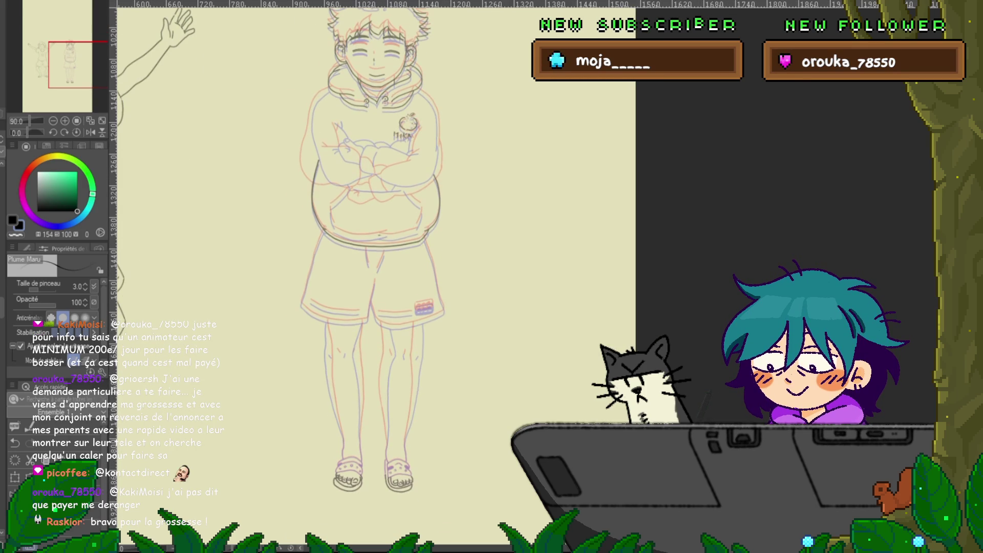
pyautogui.scroll(-1, 373, 277)
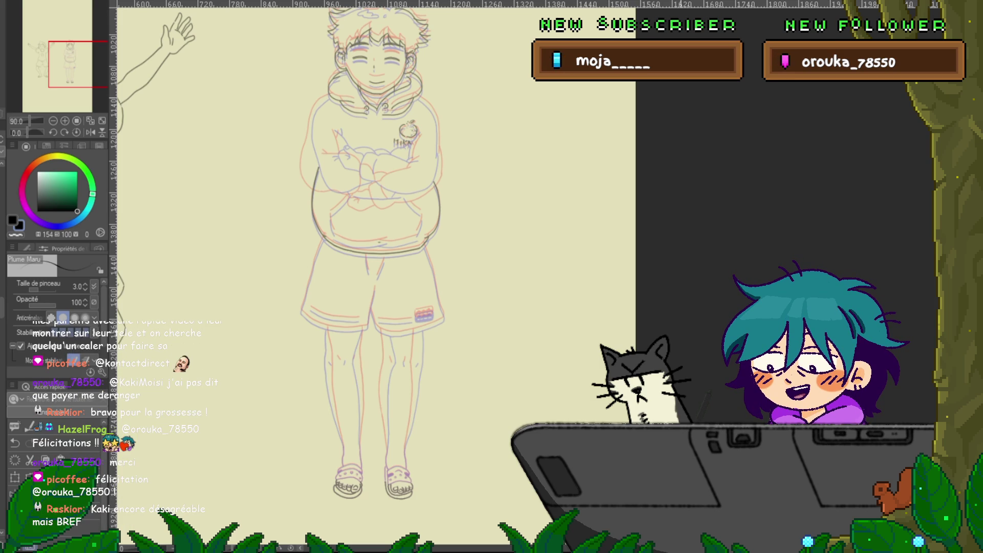
pyautogui.scroll(2, 376, 277)
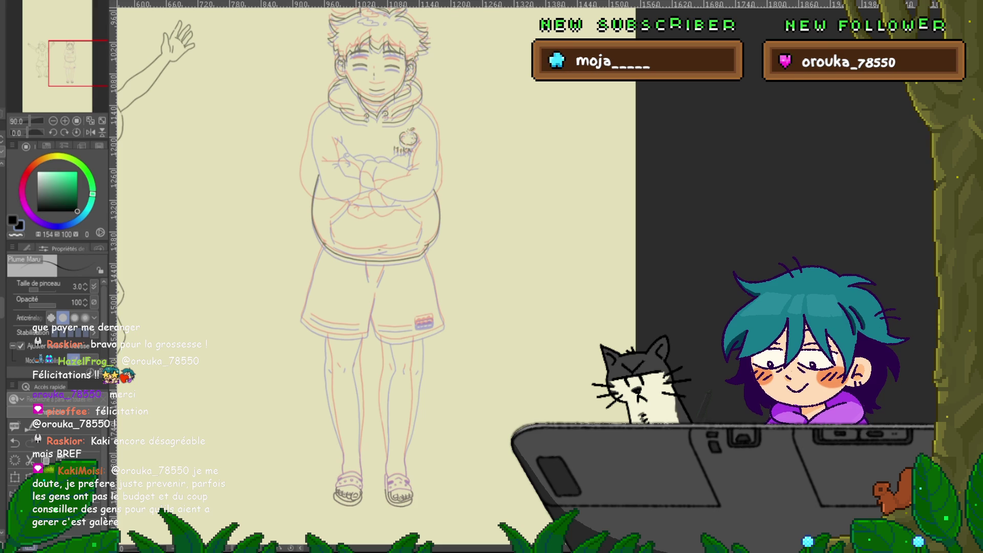
pyautogui.scroll(-1, 382, 256)
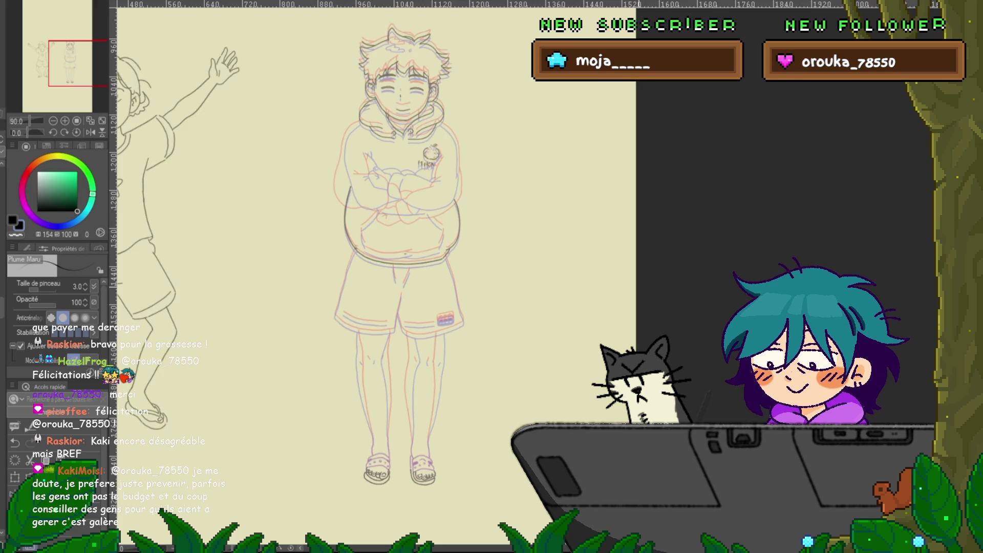
pyautogui.scroll(1, 399, 256)
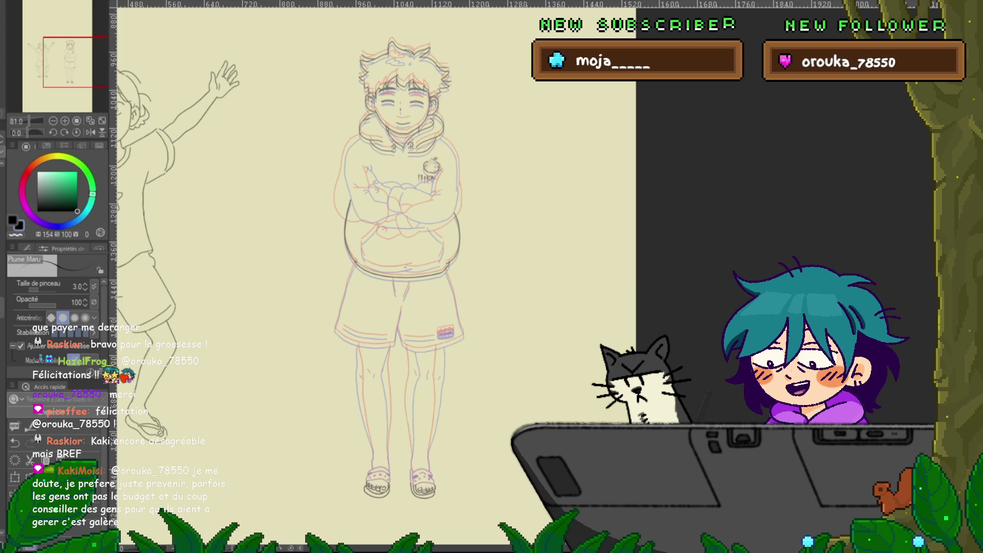
pyautogui.scroll(-1, 399, 256)
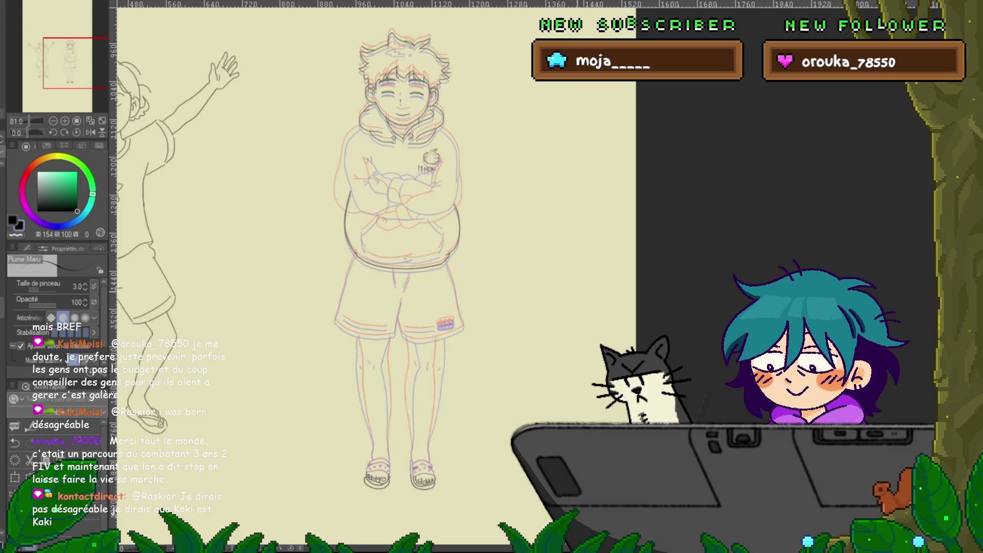
pyautogui.press('space')
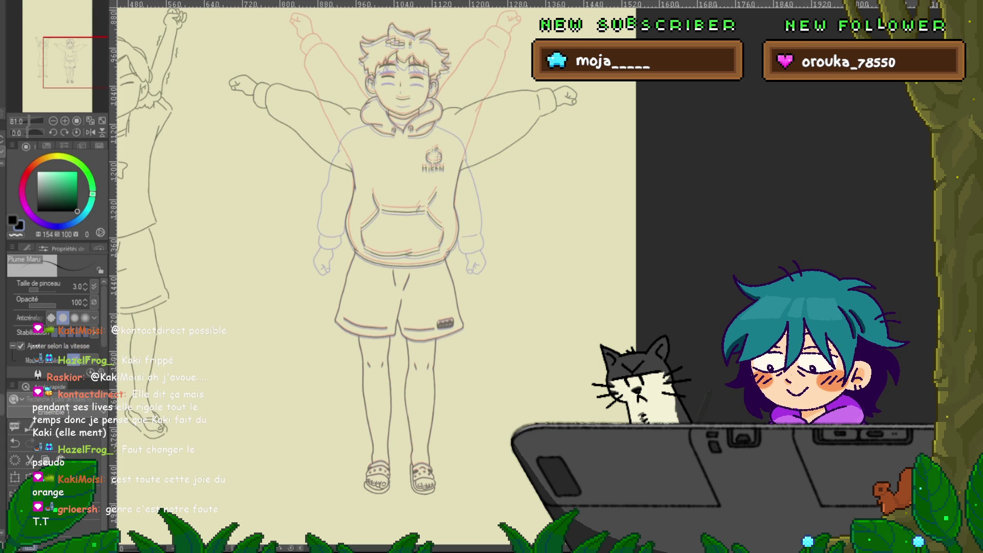
# - Flip back and forth between neighbouring frames to compare the poses and feet motion
pyautogui.press('Right')
pyautogui.press('Right')
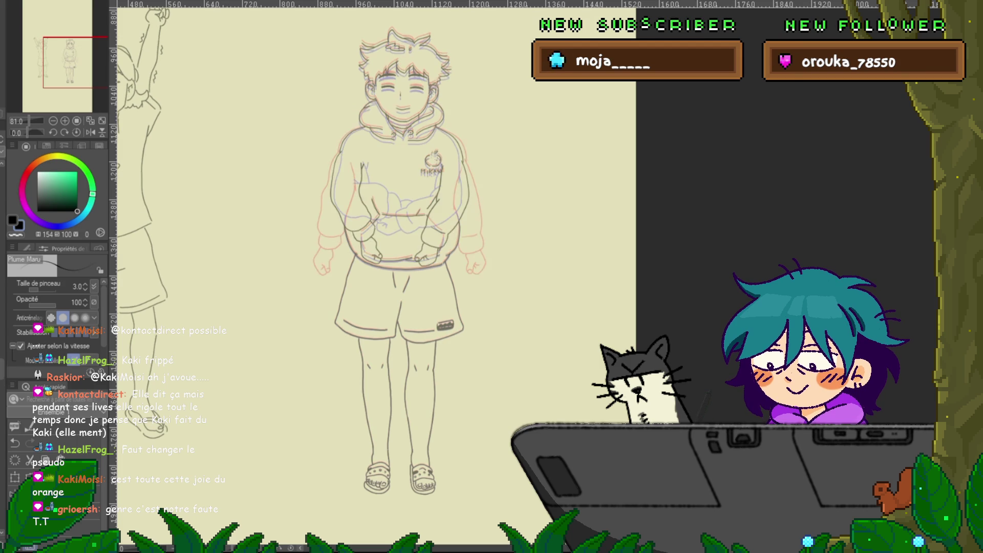
pyautogui.press('Right')
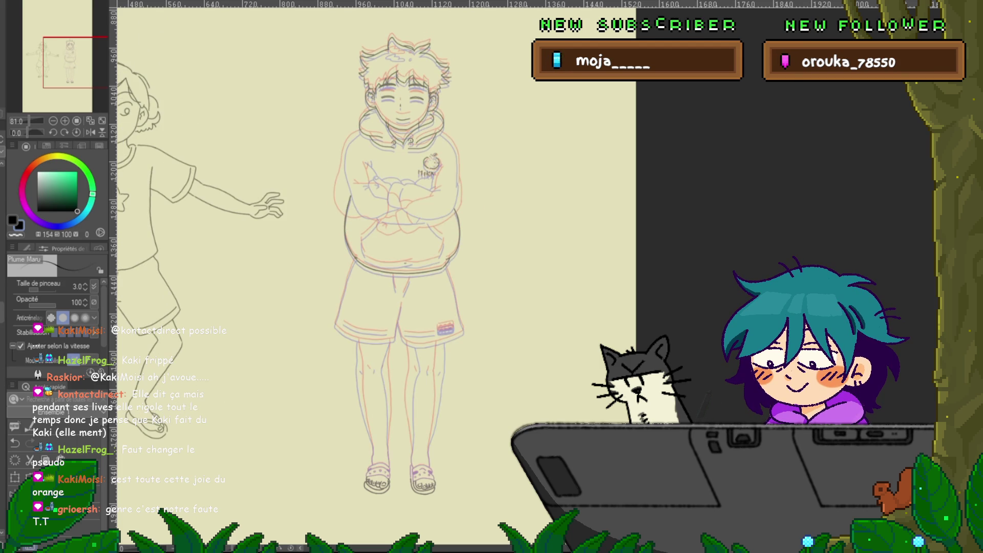
pyautogui.press('Right')
pyautogui.press('Left')
pyautogui.press('Right')
pyautogui.press('Right')
pyautogui.press('Right')
pyautogui.press('Left')
pyautogui.press('Right')
pyautogui.press('Left')
pyautogui.press('Right')
pyautogui.press('Left')
pyautogui.press('Right')
pyautogui.press('Left')
pyautogui.press('Right')
pyautogui.press('Left')
pyautogui.press('Right')
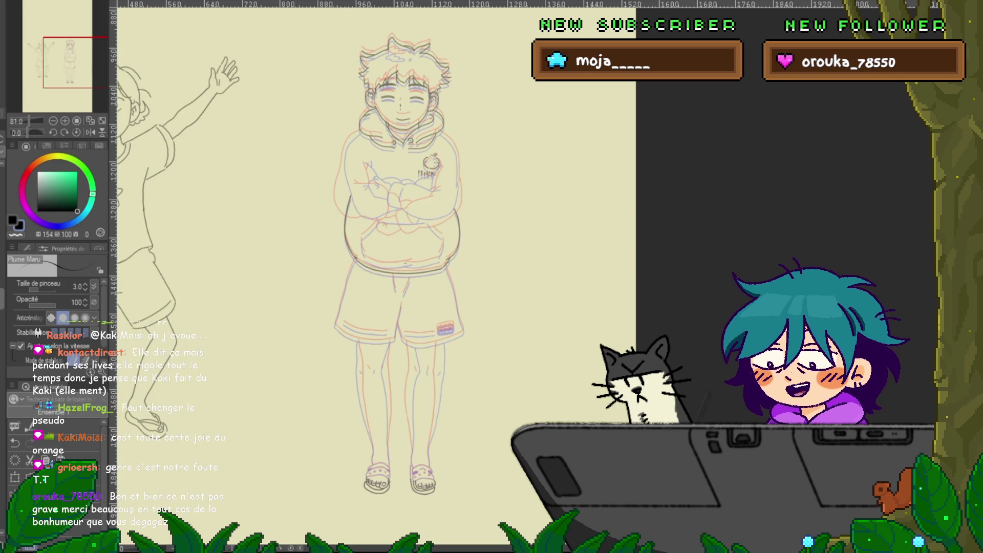
pyautogui.press('Left')
pyautogui.press('Right')
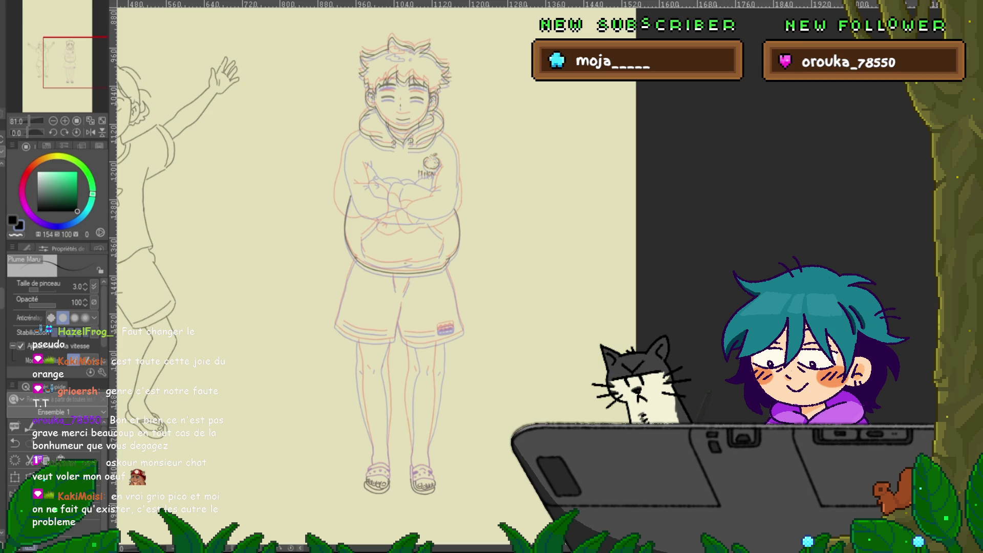
# - Flip between two frames to check the arm position, ending on the crossed-arms frame
pyautogui.press('Right')
pyautogui.press('Left')
pyautogui.press('Right')
pyautogui.press('Right')
pyautogui.press('Left')
pyautogui.press('Right')
pyautogui.press('Left')
pyautogui.press('Right')
pyautogui.press('Left')
pyautogui.press('Right')
pyautogui.press('Left')
pyautogui.press('Right')
pyautogui.press('Left')
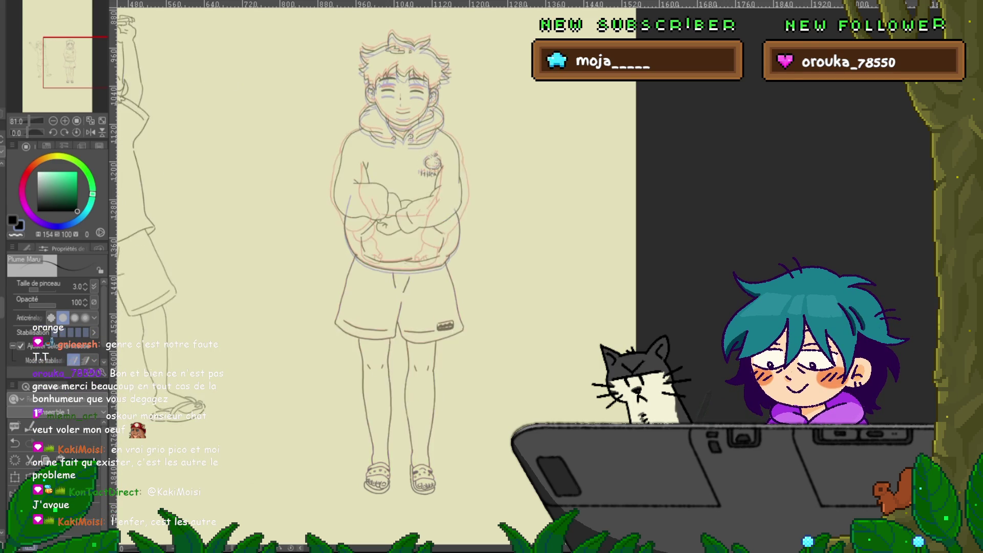
pyautogui.press('Right')
pyautogui.press('Left')
pyautogui.press('Right')
pyautogui.press('Left')
pyautogui.press('Right')
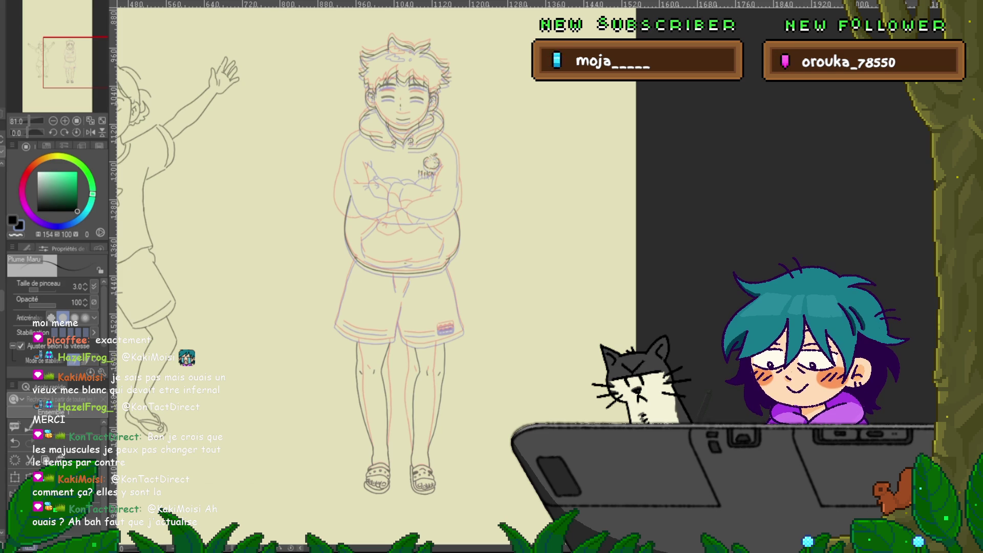
# - Zoom to 143.5% on the lower legs and loosely lasso the left leg
pyautogui.scroll(3, 449, 466)
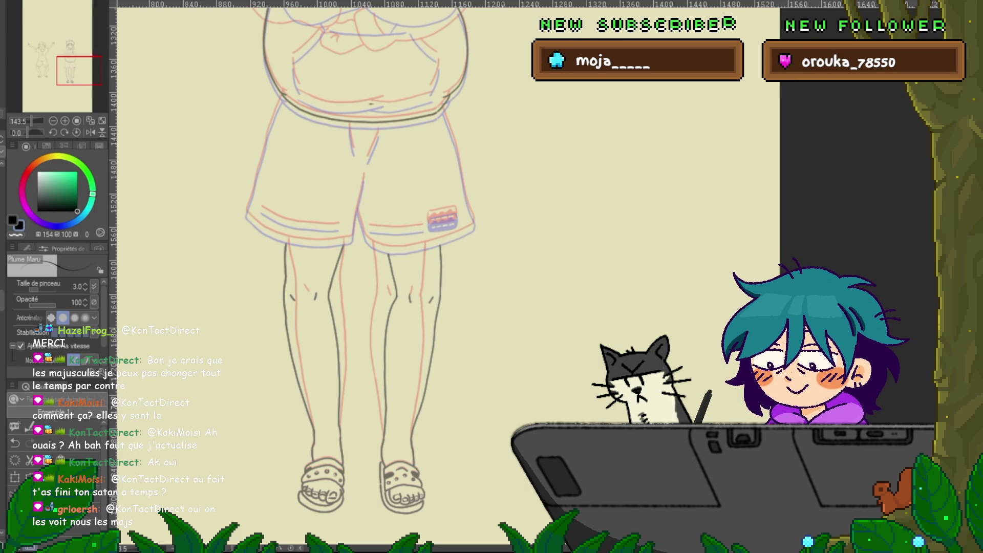
pyautogui.press('m')
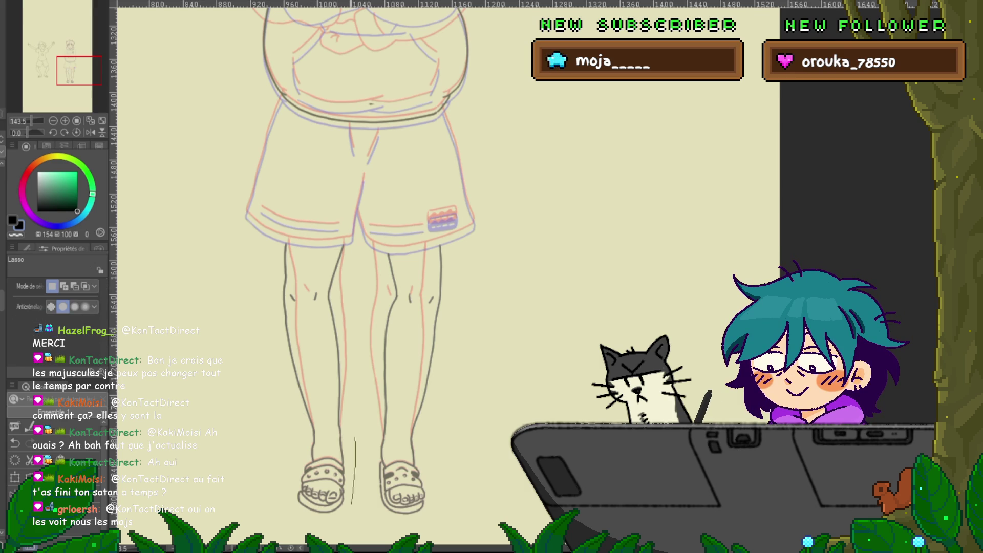
pyautogui.moveTo(355, 438)
pyautogui.mouseDown()
pyautogui.moveTo(349, 197)
pyautogui.moveTo(249, 287)
pyautogui.mouseUp()
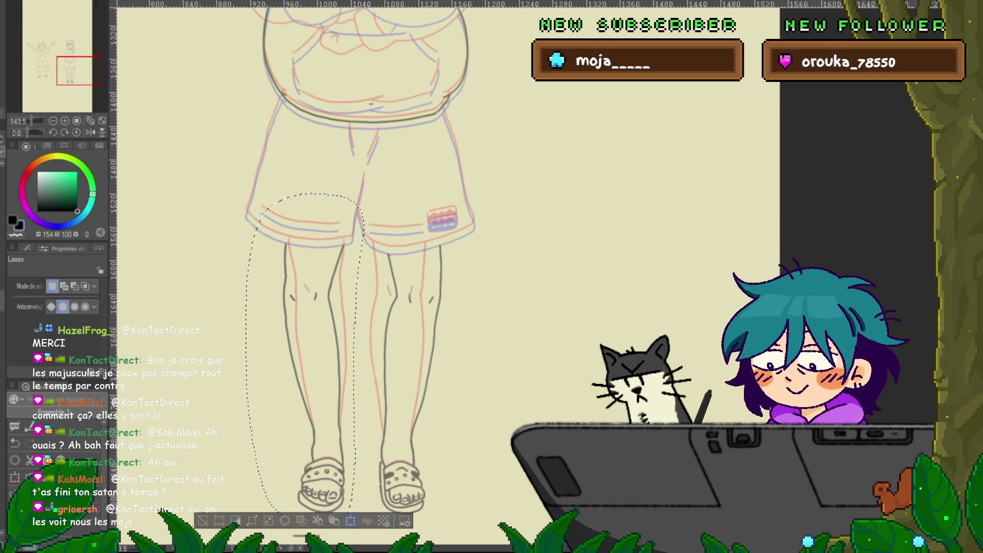
# - Mesh-warp the left leg, nudging its top row of points up-left, and apply it
pyautogui.hotkey('ctrl', 't')
pyautogui.moveTo(325, 302); pyautogui.dragTo(331, 297)
pyautogui.hotkey('ctrl', 'z')
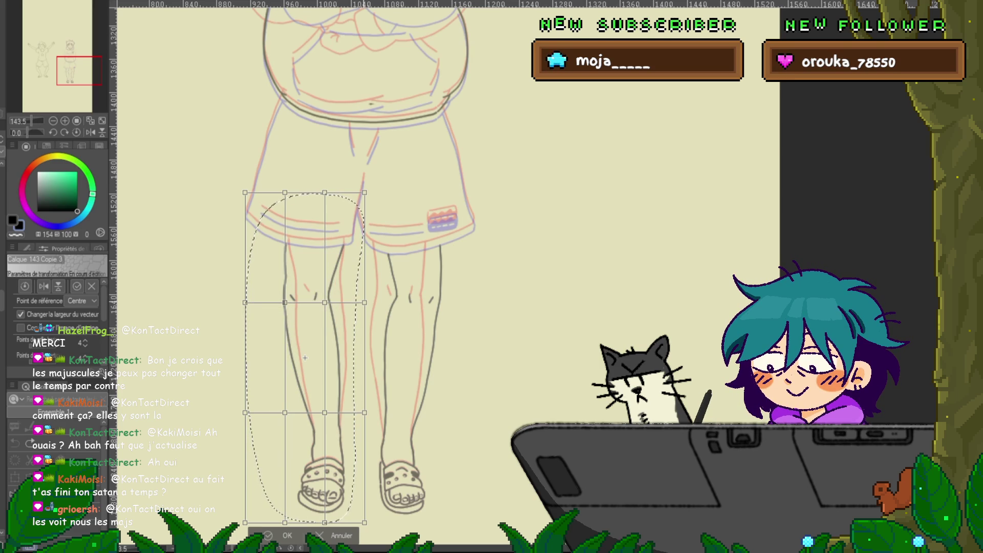
pyautogui.moveTo(316, 291)
pyautogui.mouseDown()
pyautogui.moveTo(374, 313)
pyautogui.moveTo(328, 295)
pyautogui.mouseUp()
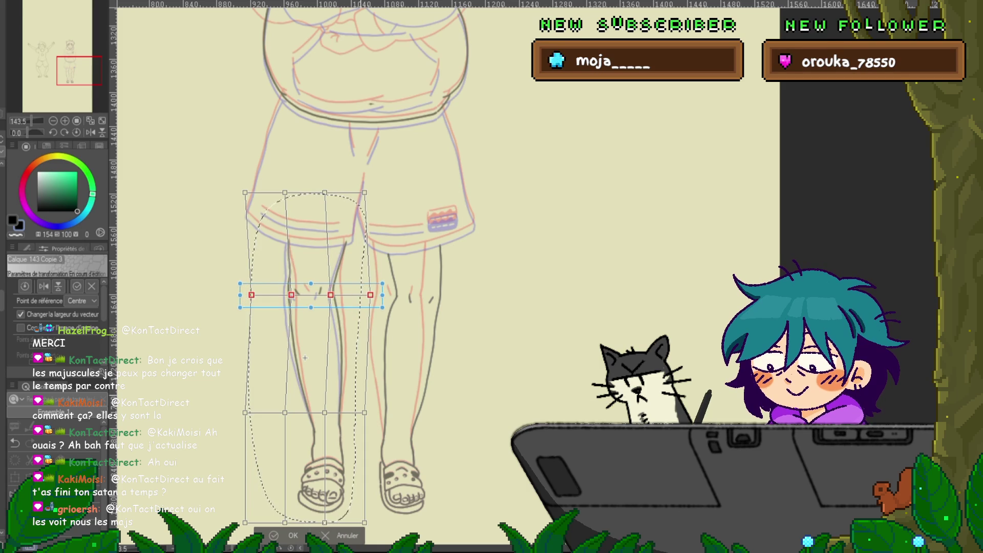
pyautogui.click(305, 357)
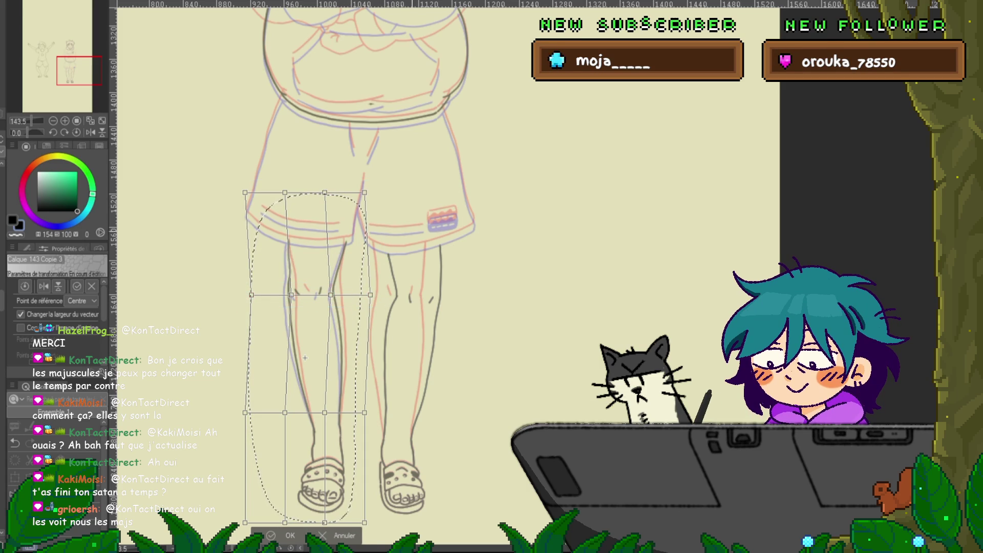
pyautogui.moveTo(277, 186); pyautogui.dragTo(371, 199)
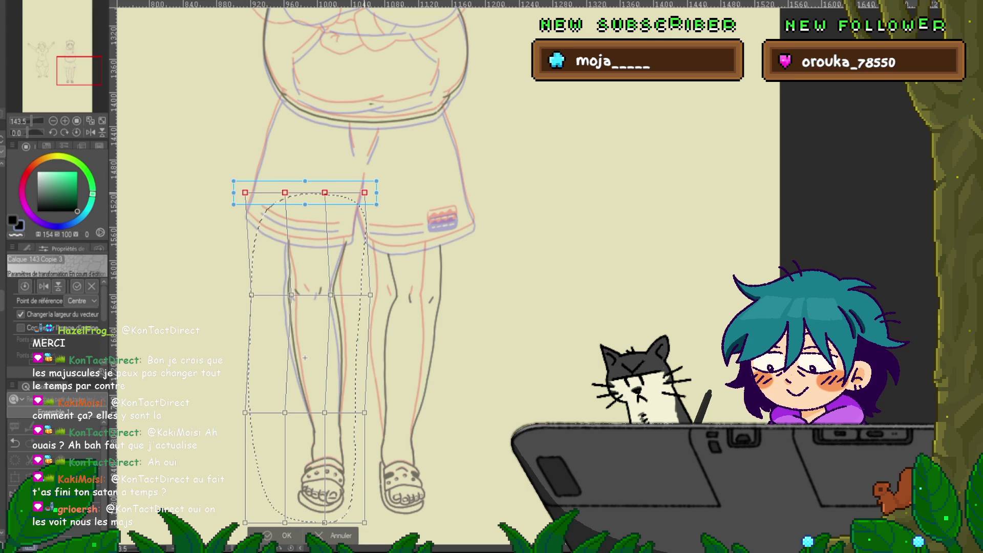
pyautogui.press('Left')
pyautogui.press('Up')
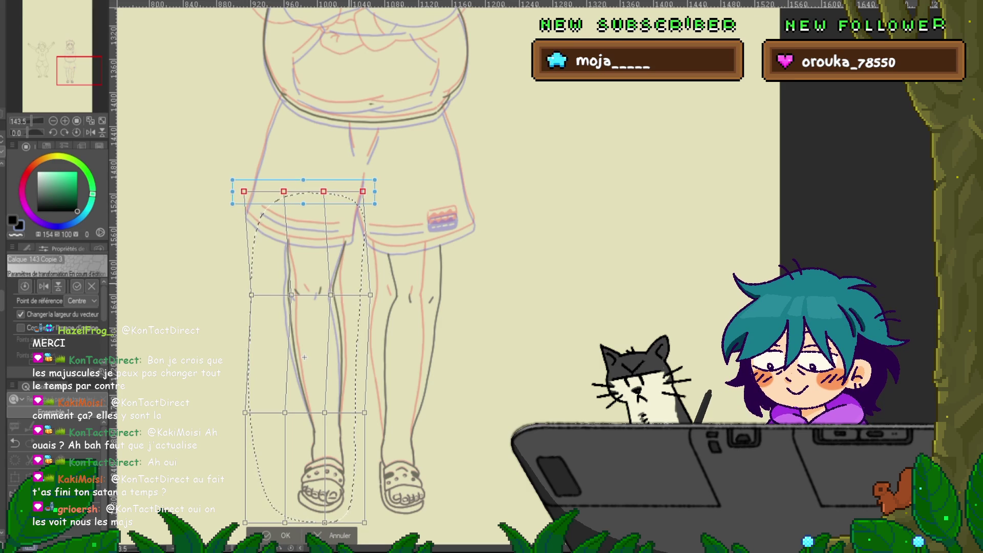
pyautogui.moveTo(304, 357); pyautogui.dragTo(293, 285)
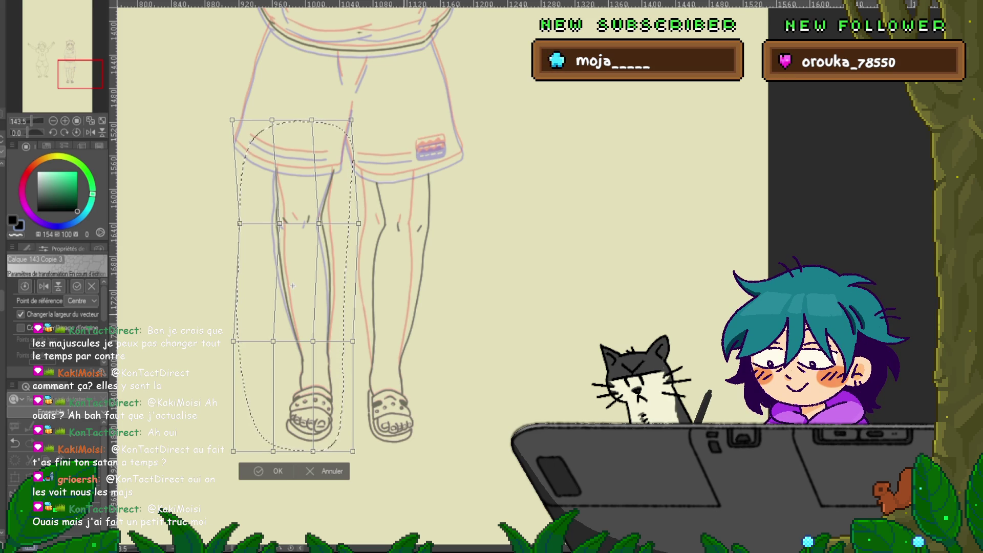
pyautogui.moveTo(293, 285); pyautogui.dragTo(290, 262)
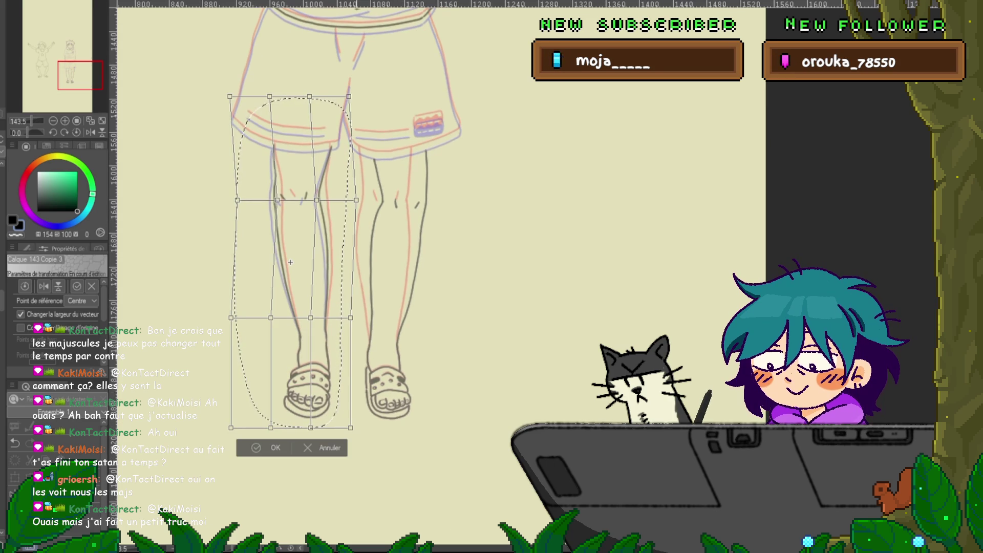
pyautogui.press('Return')
pyautogui.moveTo(402, 114)
pyautogui.mouseDown()
pyautogui.moveTo(450, 149)
pyautogui.moveTo(460, 256)
pyautogui.moveTo(389, 444)
pyautogui.moveTo(361, 146)
pyautogui.mouseUp()
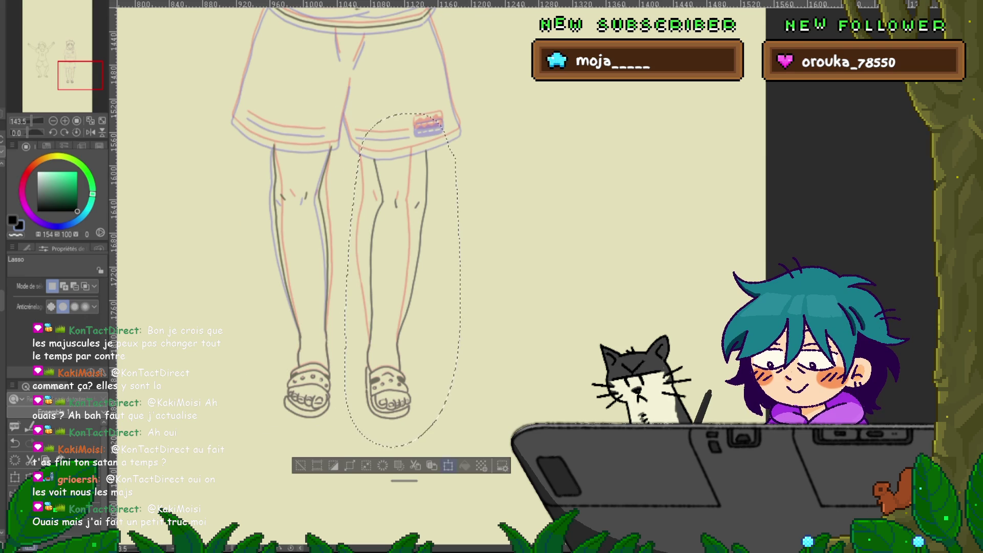
# - Mesh-warp the right leg, shifting its middle and top points left, apply it and deselect
pyautogui.hotkey('ctrl', 't')
pyautogui.press('Return')
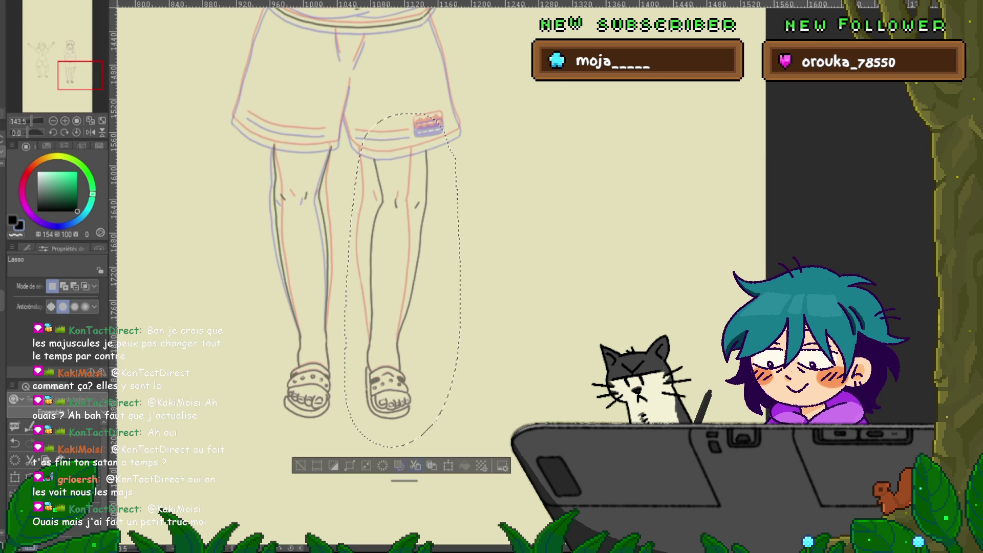
pyautogui.hotkey('ctrl', 't')
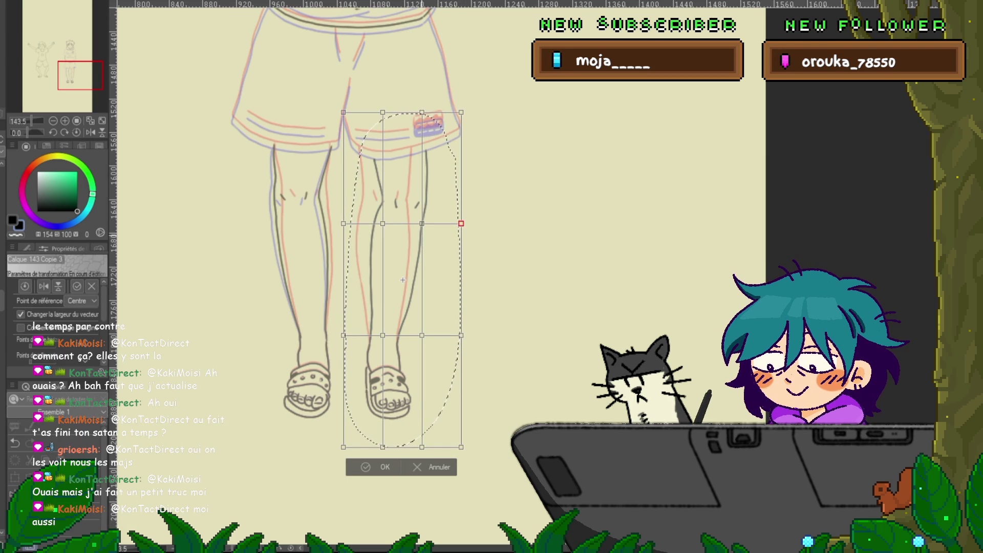
pyautogui.moveTo(421, 224); pyautogui.dragTo(414, 217)
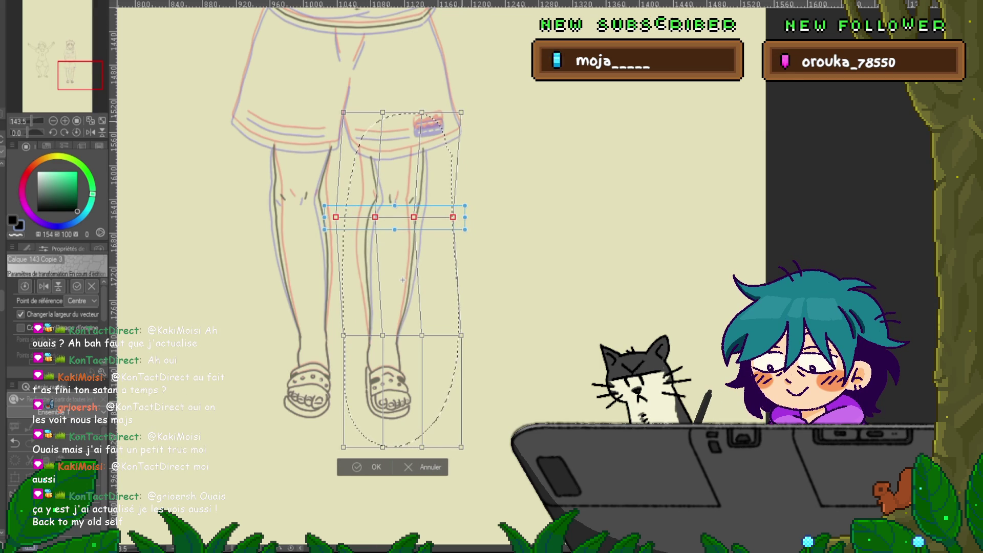
pyautogui.click(403, 280)
pyautogui.moveTo(410, 100); pyautogui.dragTo(473, 124)
pyautogui.keyDown('shift'); pyautogui.click(383, 112); pyautogui.keyUp('shift')
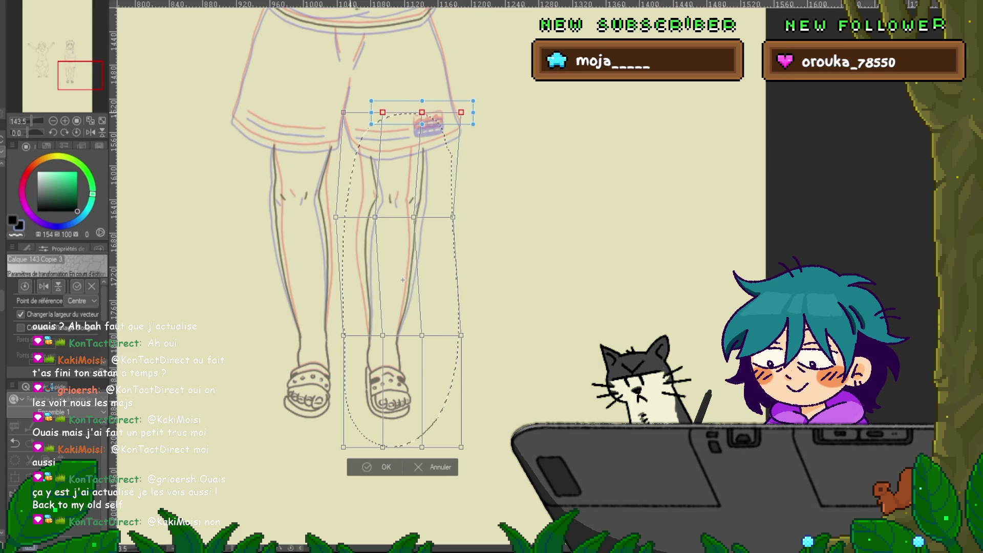
pyautogui.moveTo(403, 280); pyautogui.dragTo(400, 279)
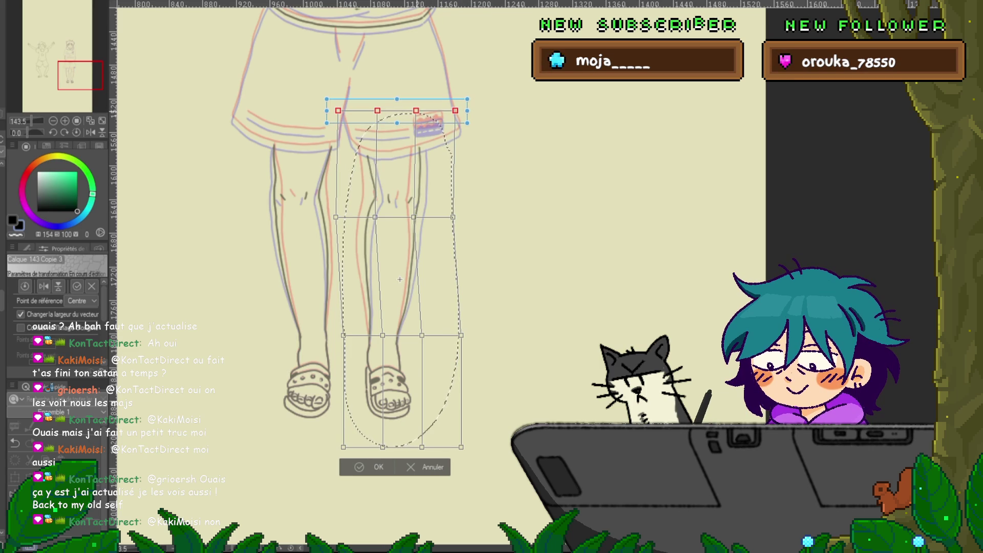
pyautogui.press('Return')
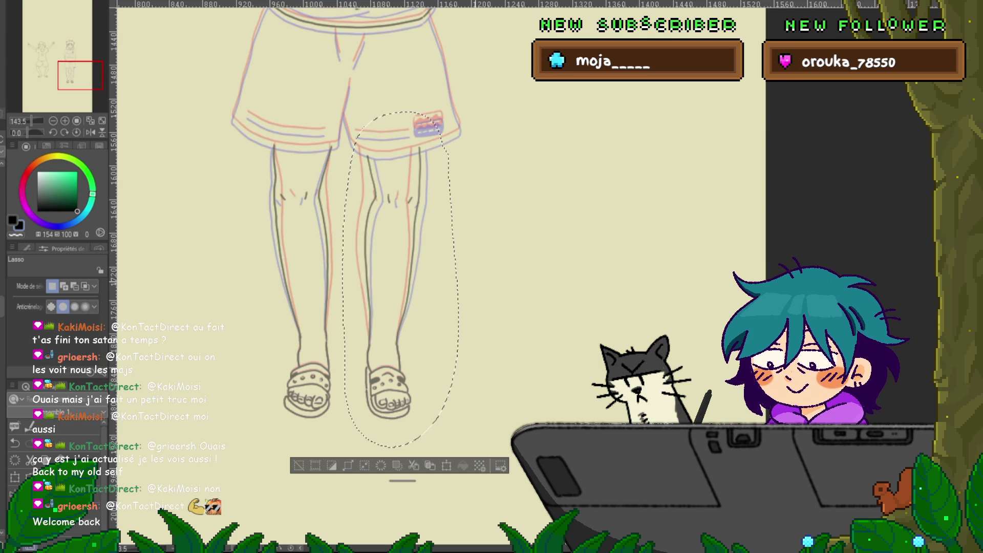
pyautogui.hotkey('ctrl', 'd')
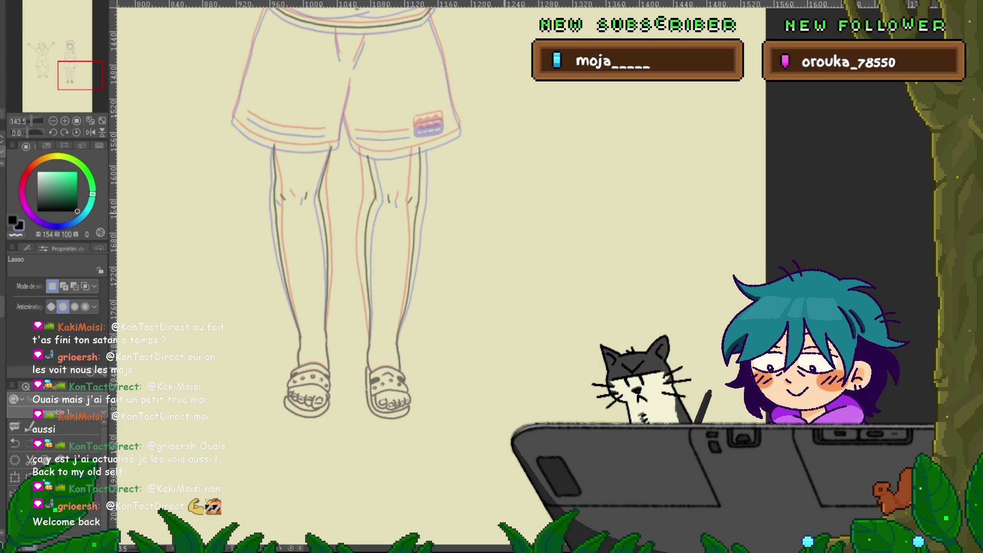
# - Restore the shorts' line art and transform it a few pixels upward with the Up arrow
pyautogui.scroll(5, 344, 269)
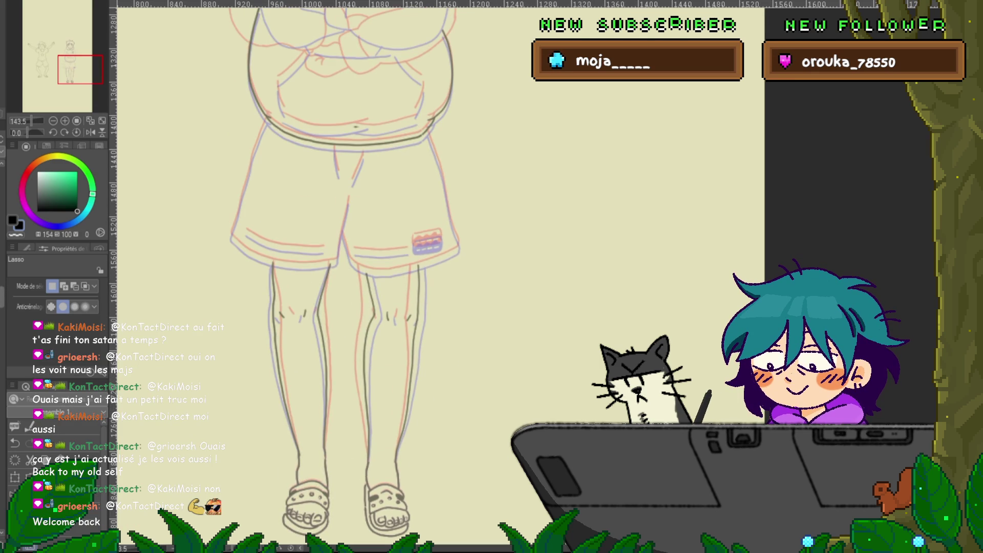
pyautogui.hotkey('ctrl', 'z')
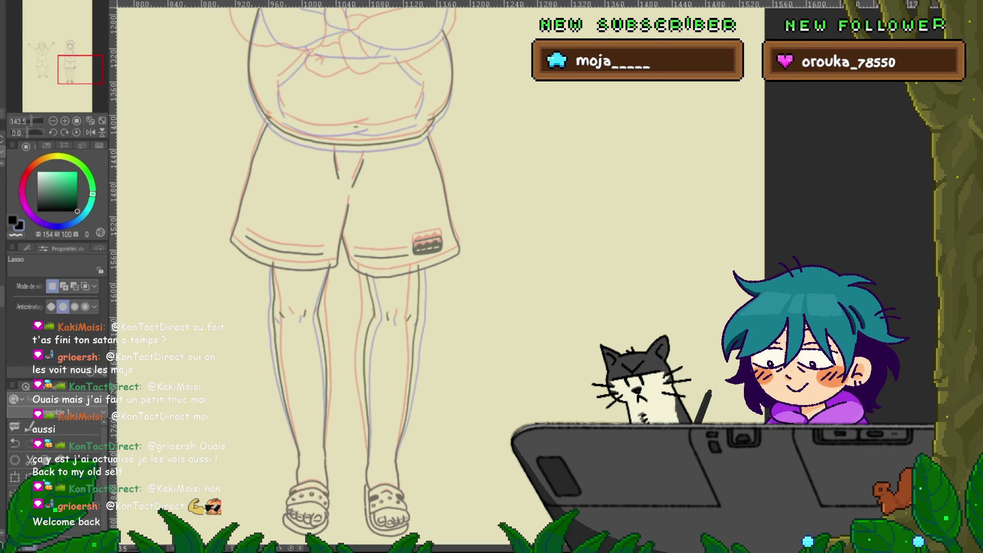
pyautogui.hotkey('ctrl', 't')
pyautogui.press('Up')
pyautogui.press('Up')
pyautogui.press('Up')
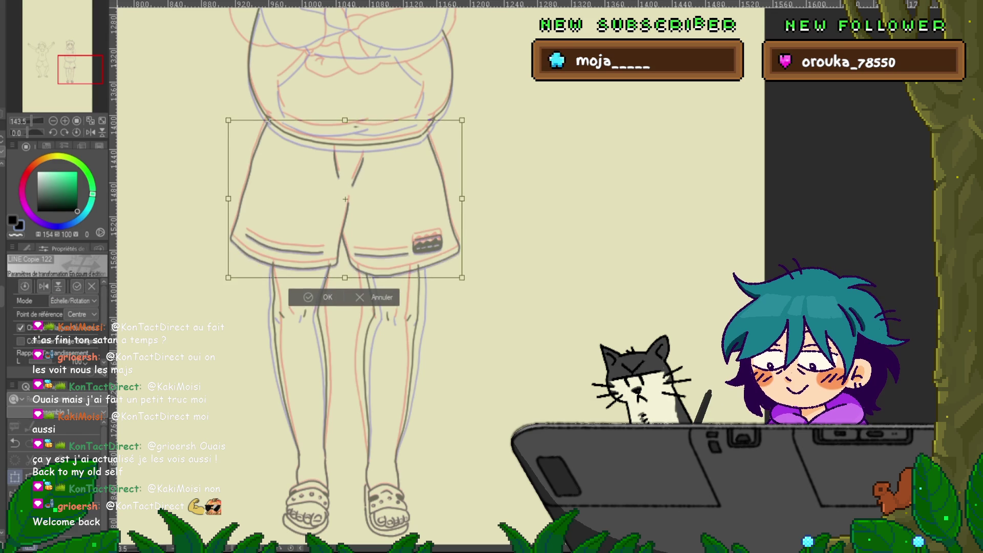
pyautogui.press('Return')
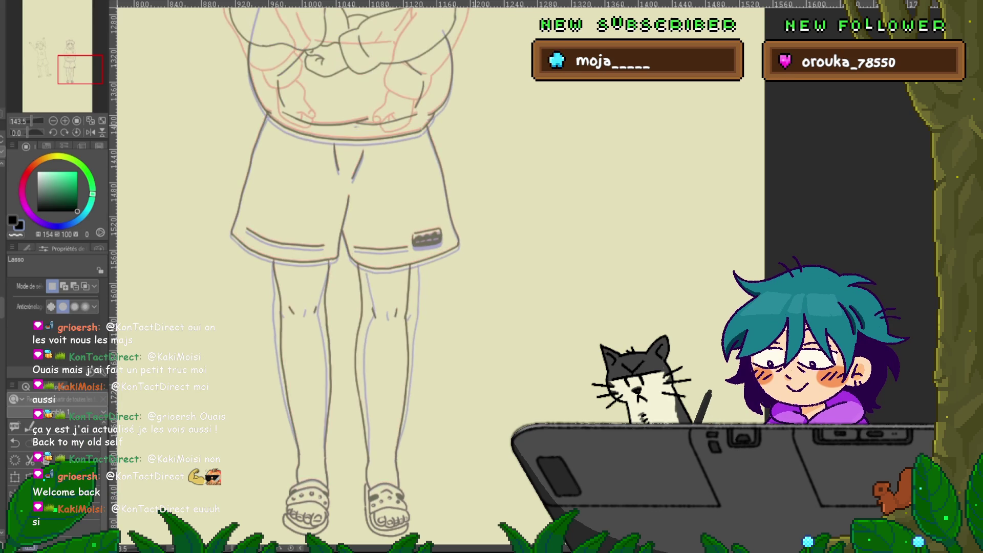
# - Use the Control Point tool's Delete control point mode to sweep along the right leg's inner line
pyautogui.scroll(4, 348, 276)
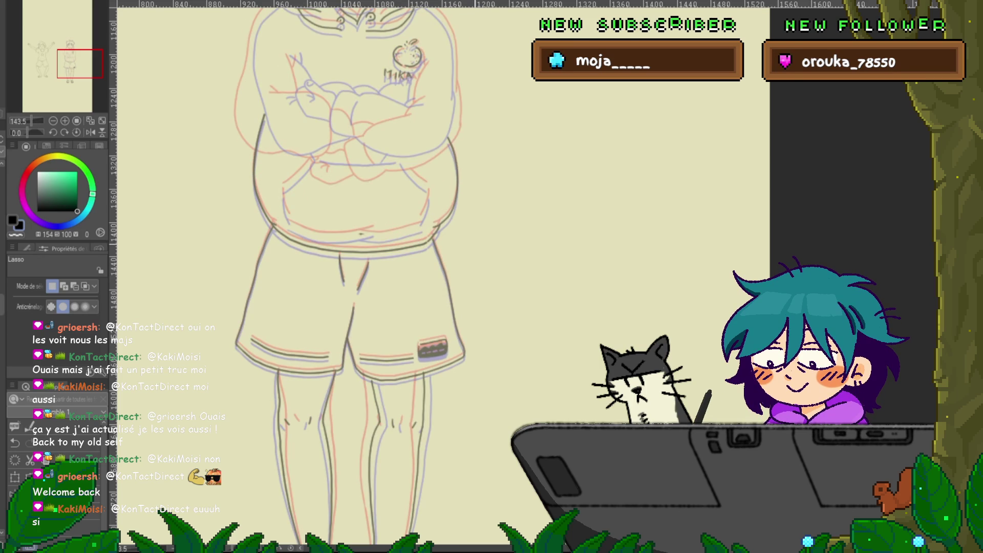
pyautogui.scroll(2, 347, 271)
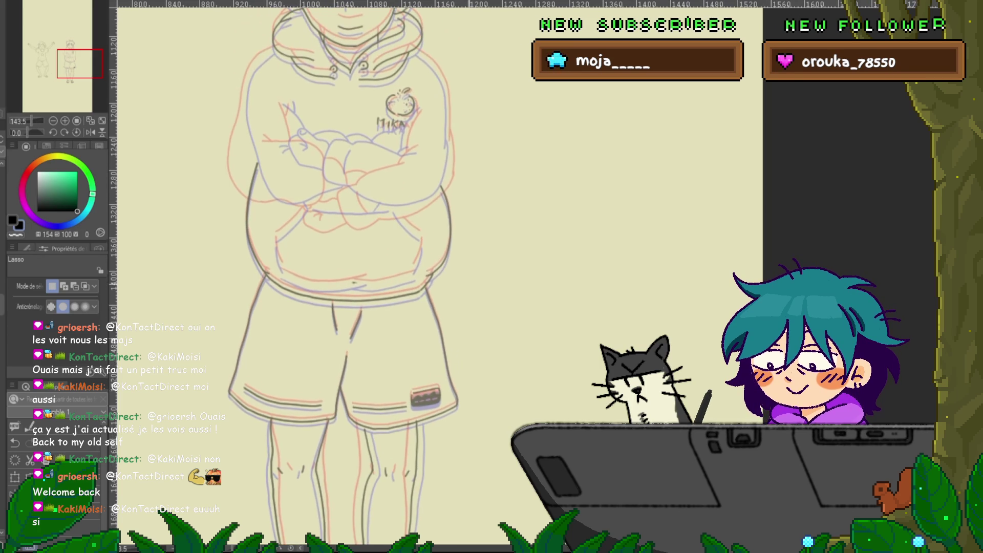
pyautogui.scroll(-4, 343, 271)
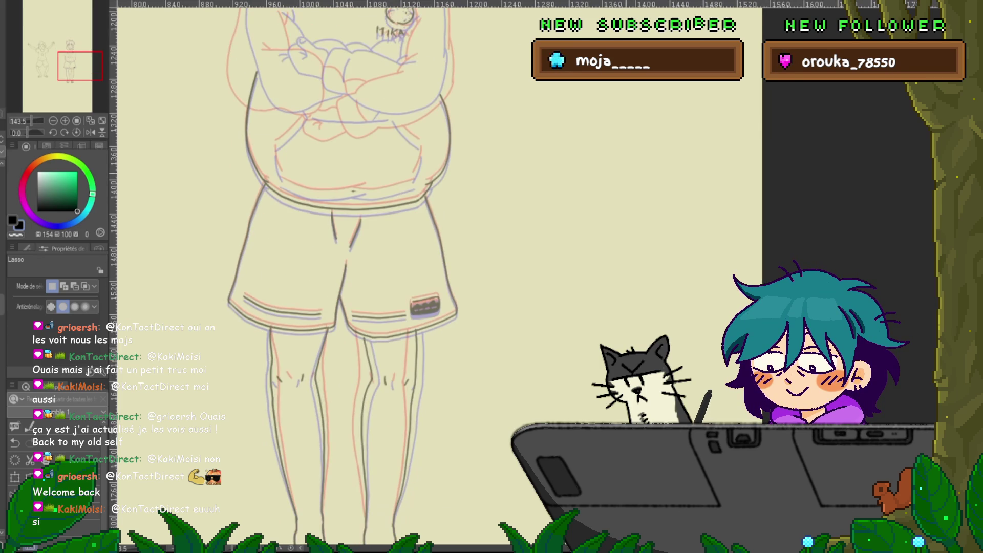
pyautogui.press('y')
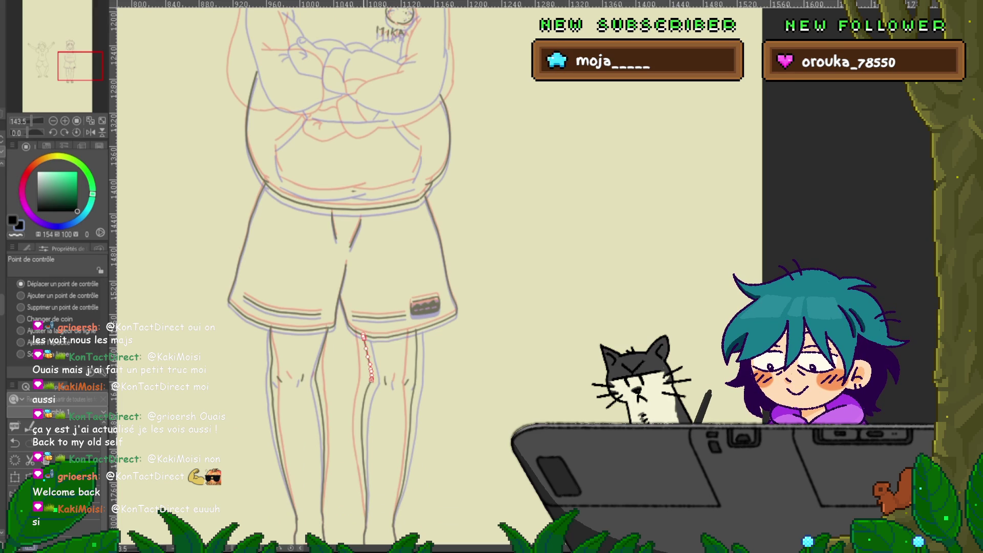
pyautogui.click(21, 307)
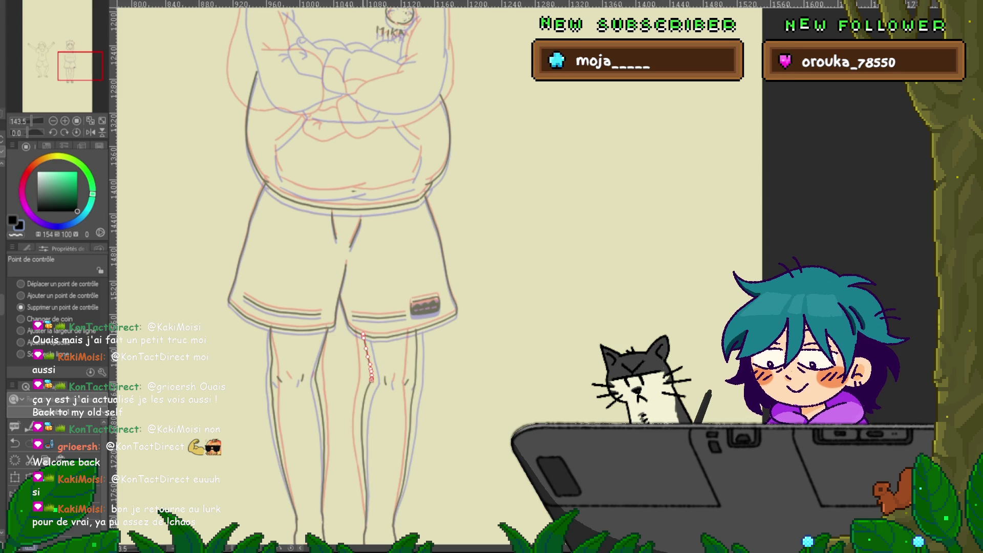
pyautogui.moveTo(416, 329); pyautogui.dragTo(393, 526)
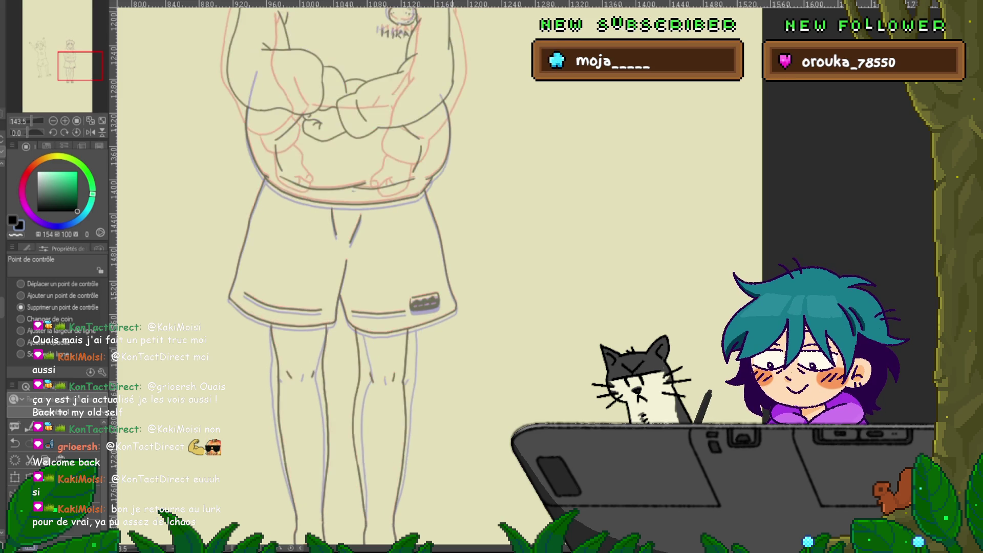
# - Undo and redo to compare the neighbouring frame's sketch, then return to the current state
pyautogui.hotkey('ctrl', 'z')
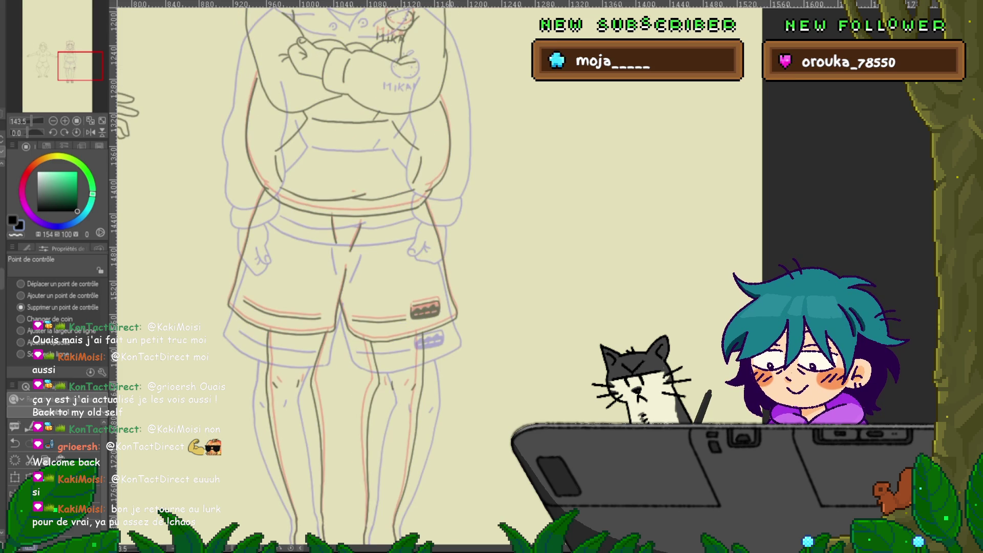
pyautogui.hotkey('ctrl', 'y')
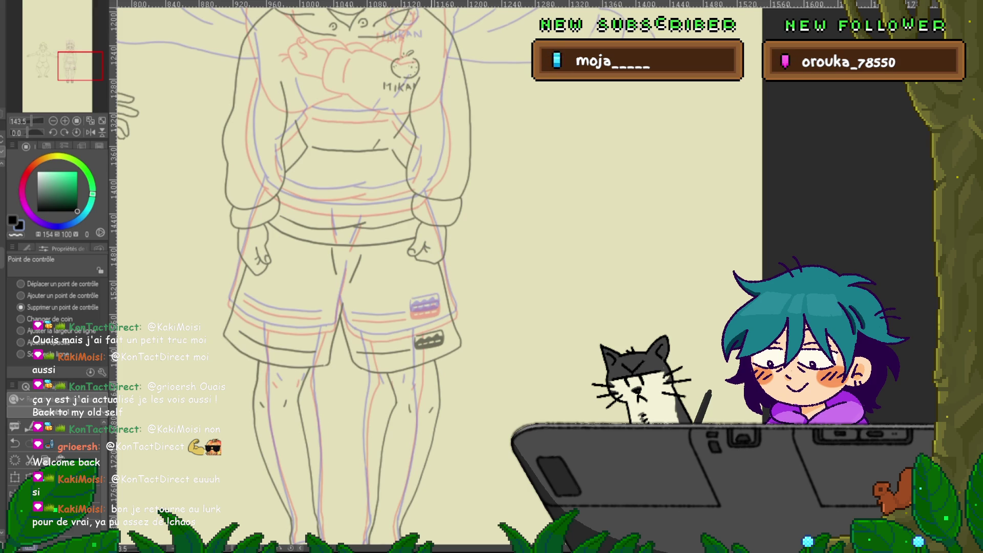
pyautogui.hotkey('ctrl', 'z')
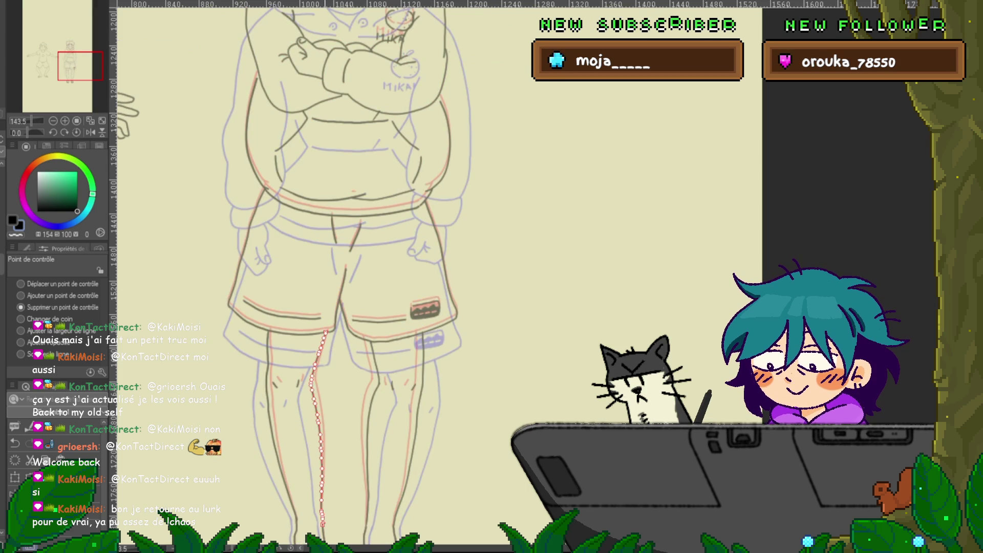
pyautogui.scroll(-3, 353, 272)
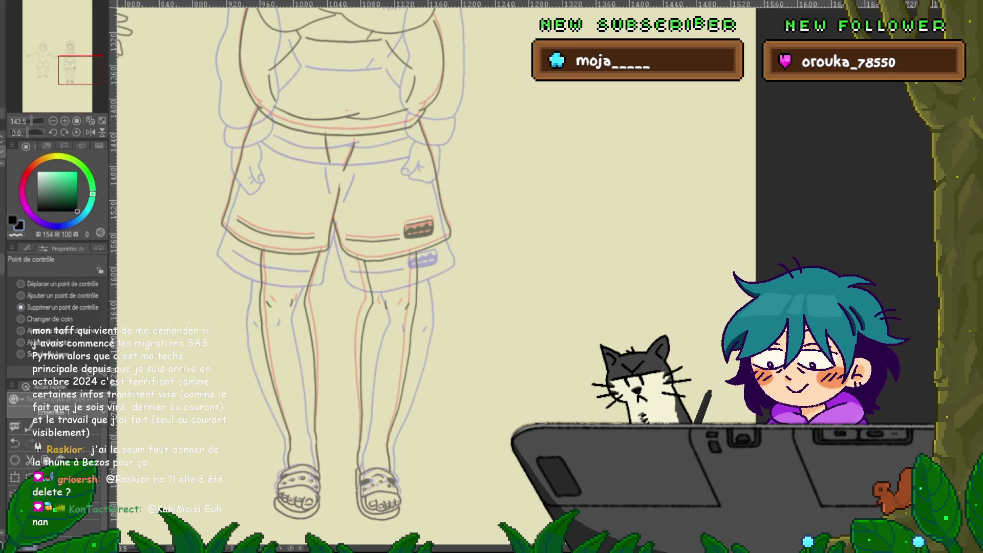
pyautogui.hotkey('ctrl', 't')
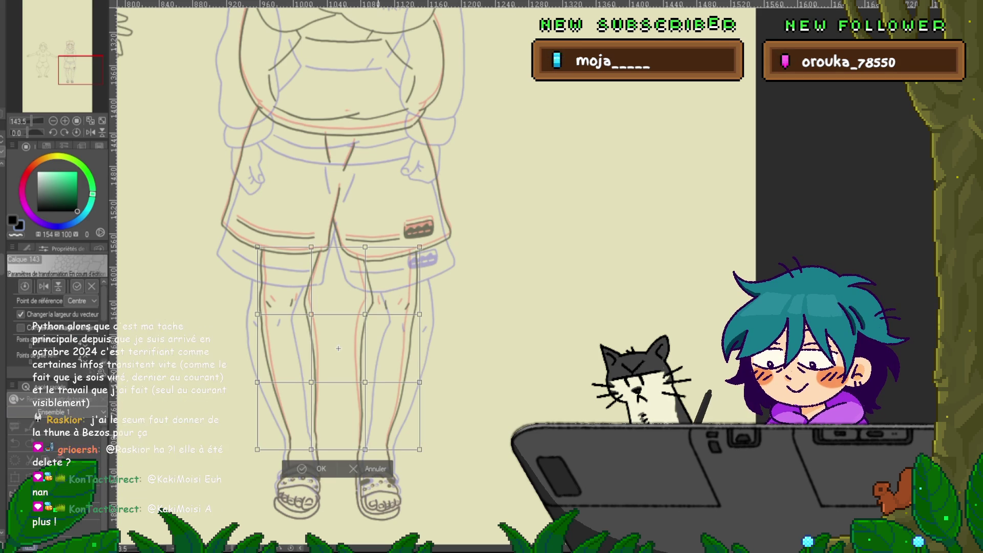
# - Lasso the left leg and mesh-warp its top row of points slightly left
pyautogui.press('Escape')
pyautogui.press('m')
pyautogui.moveTo(243, 213)
pyautogui.mouseDown()
pyautogui.moveTo(338, 271)
pyautogui.moveTo(332, 512)
pyautogui.moveTo(231, 225)
pyautogui.moveTo(243, 213)
pyautogui.mouseUp()
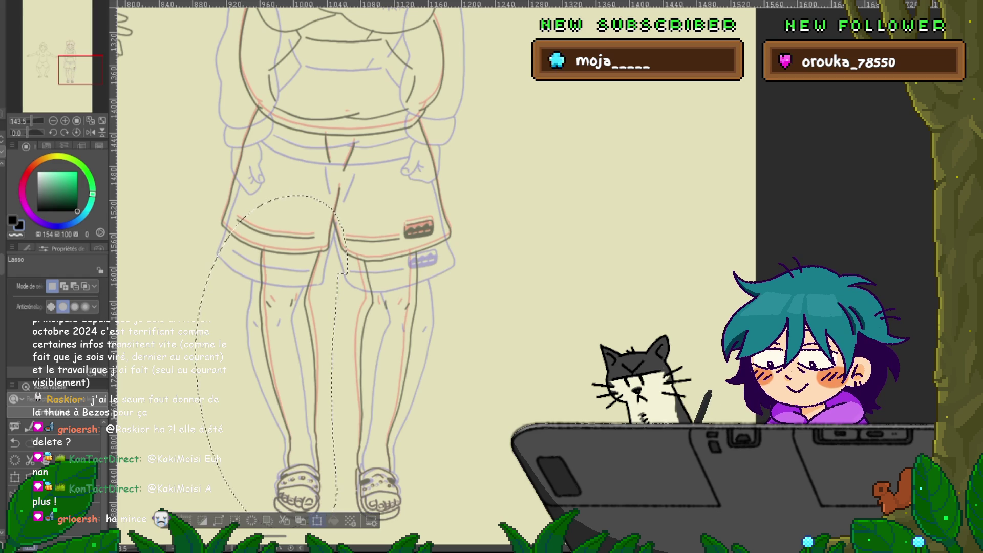
pyautogui.click(318, 520)
pyautogui.click(73, 301)
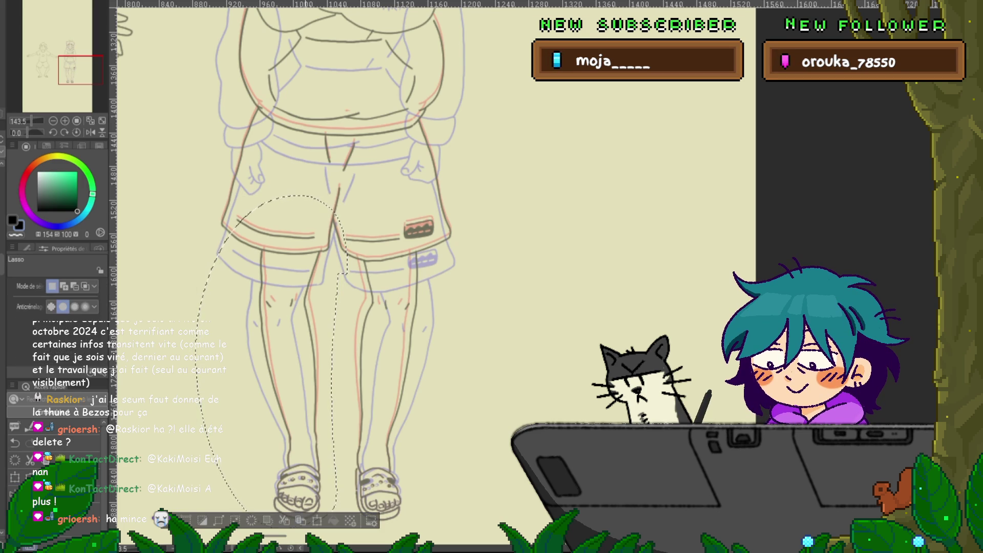
pyautogui.click(67, 317)
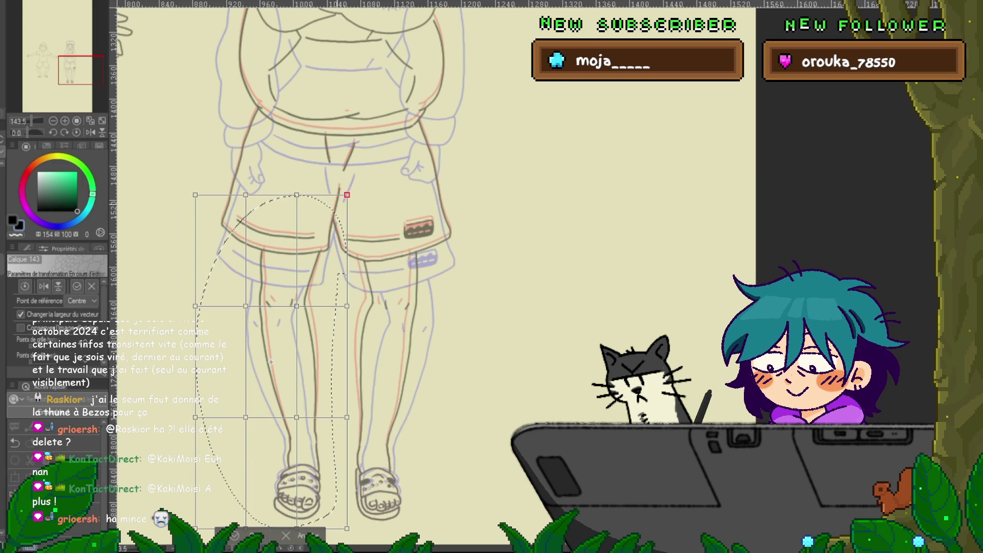
pyautogui.keyDown('shift'); pyautogui.click(296, 194); pyautogui.keyUp('shift')
pyautogui.keyDown('shift'); pyautogui.click(246, 195); pyautogui.keyUp('shift')
pyautogui.keyDown('shift'); pyautogui.click(195, 194); pyautogui.keyUp('shift')
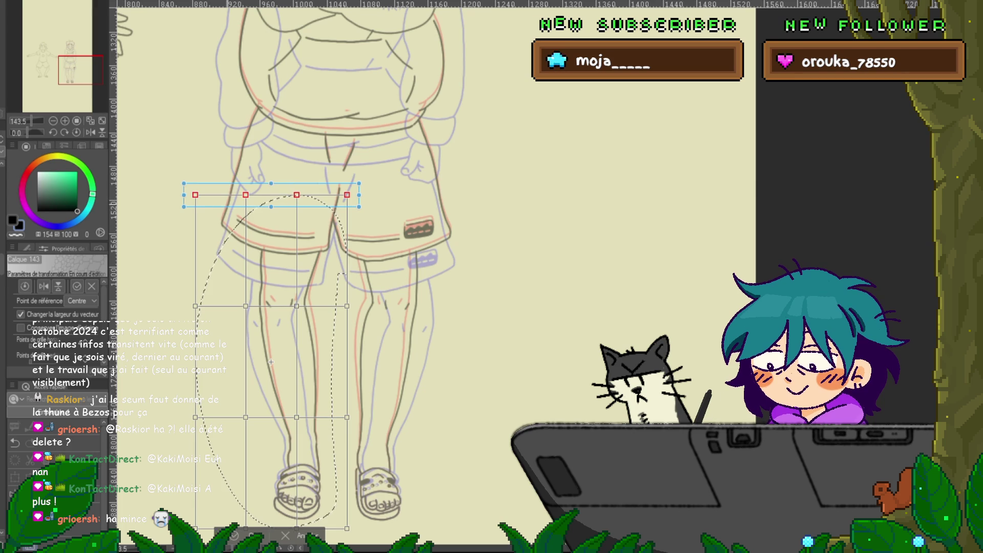
pyautogui.press('Left')
pyautogui.press('Left')
pyautogui.press('Left')
pyautogui.press('Up')
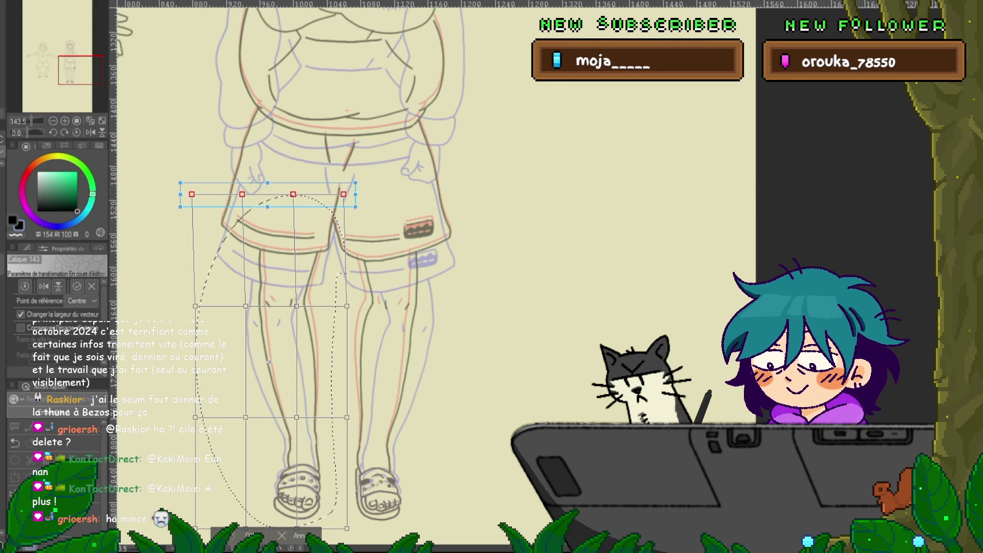
pyautogui.press('Return')
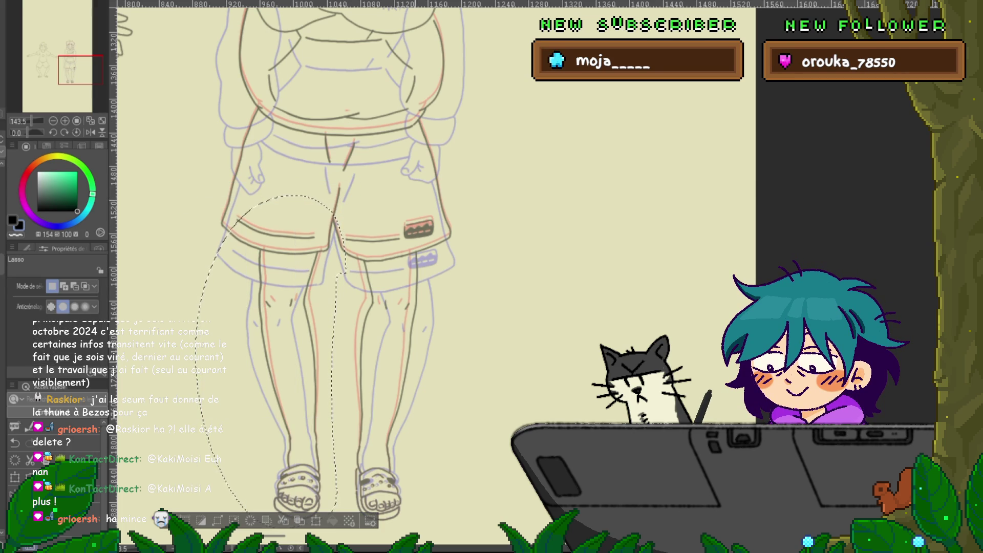
# - Hide the blue sketch, repeat the top-row left nudge on the copy layer, and deselect
pyautogui.hotkey('ctrl', 'z')
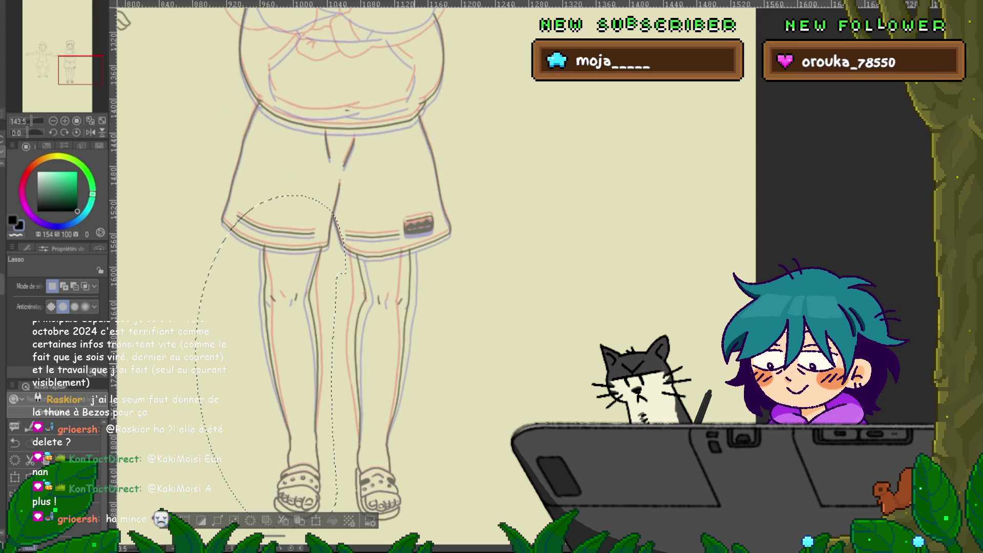
pyautogui.hotkey('ctrl', 'shift', 't')
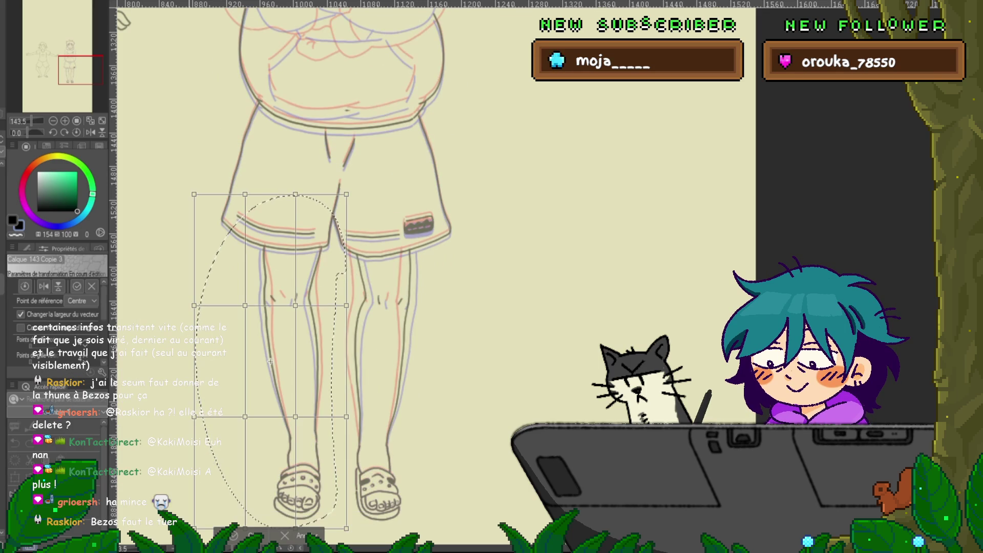
pyautogui.moveTo(227, 182); pyautogui.dragTo(353, 205)
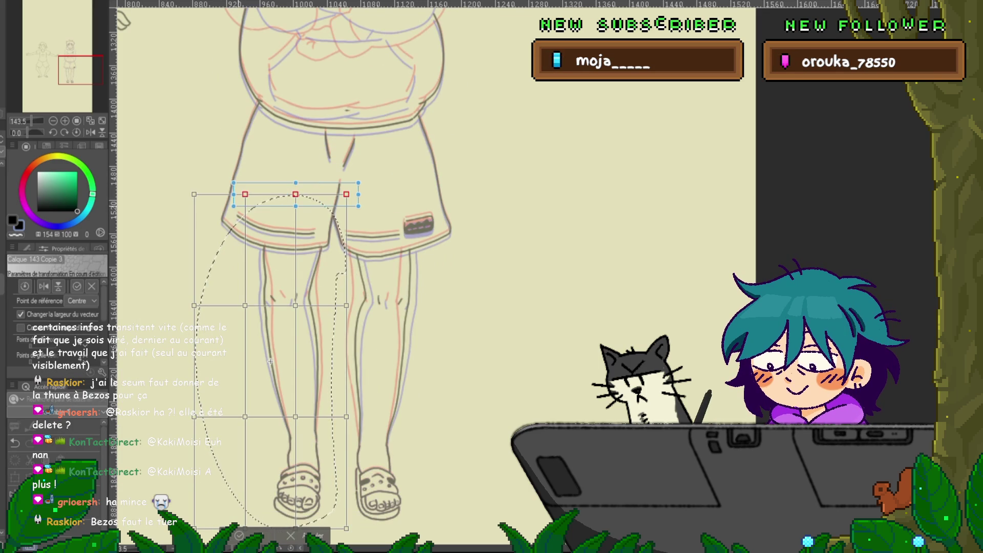
pyautogui.press('Left')
pyautogui.press('Left')
pyautogui.press('Left')
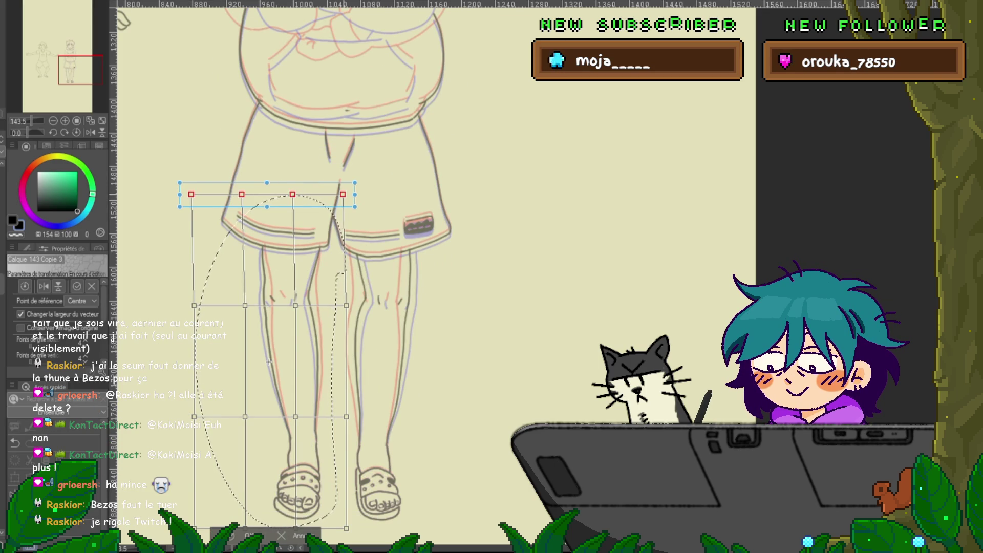
pyautogui.press('Return')
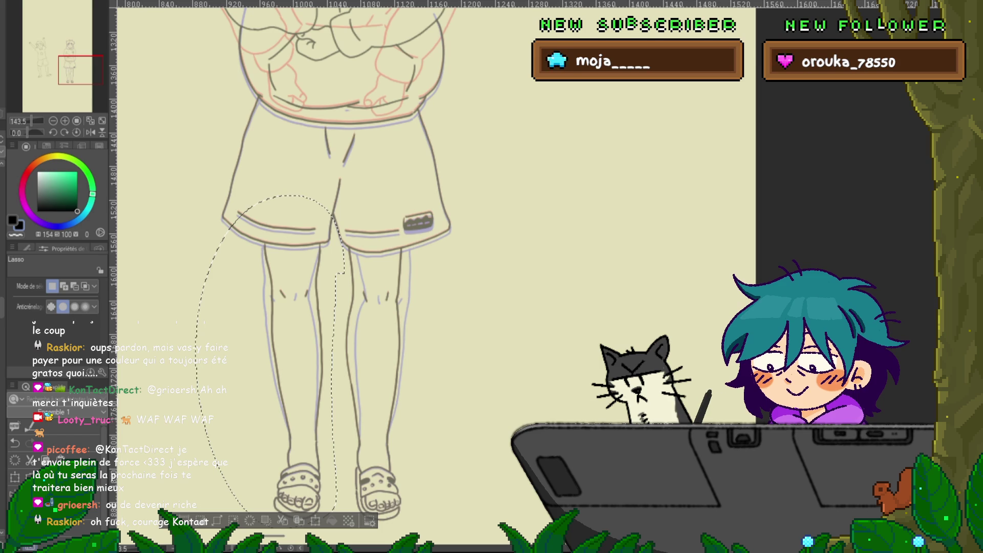
pyautogui.hotkey('ctrl', 'd')
pyautogui.scroll(-2, 364, 261)
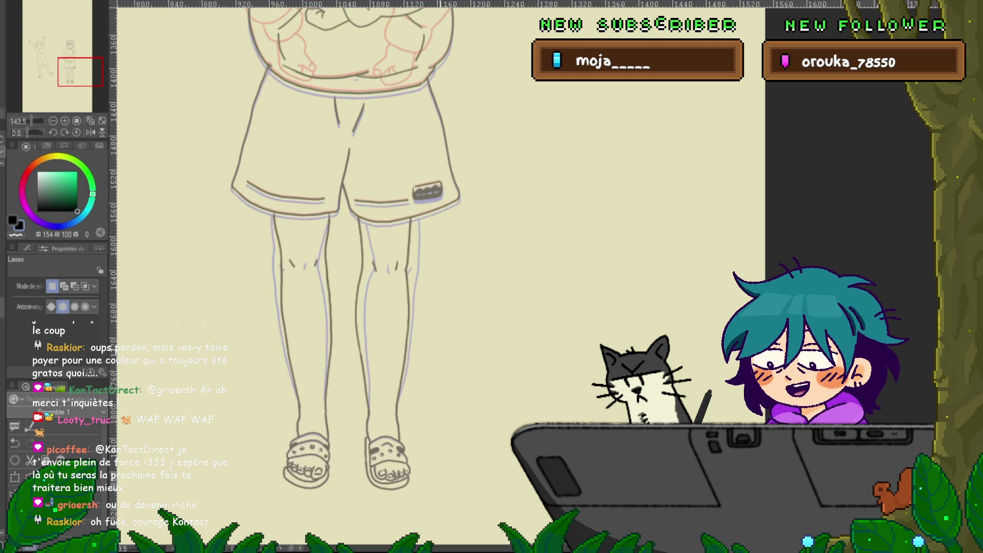
# - Move to the next animation frame and scroll over the head, hoodie and shorts to review it
pyautogui.hotkey('ctrl', 'z')
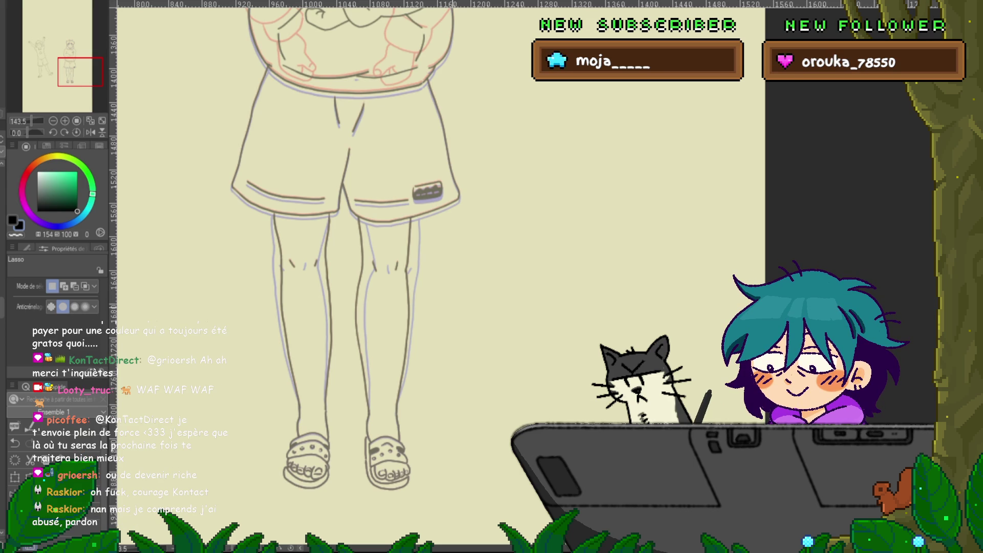
pyautogui.scroll(6, 348, 276)
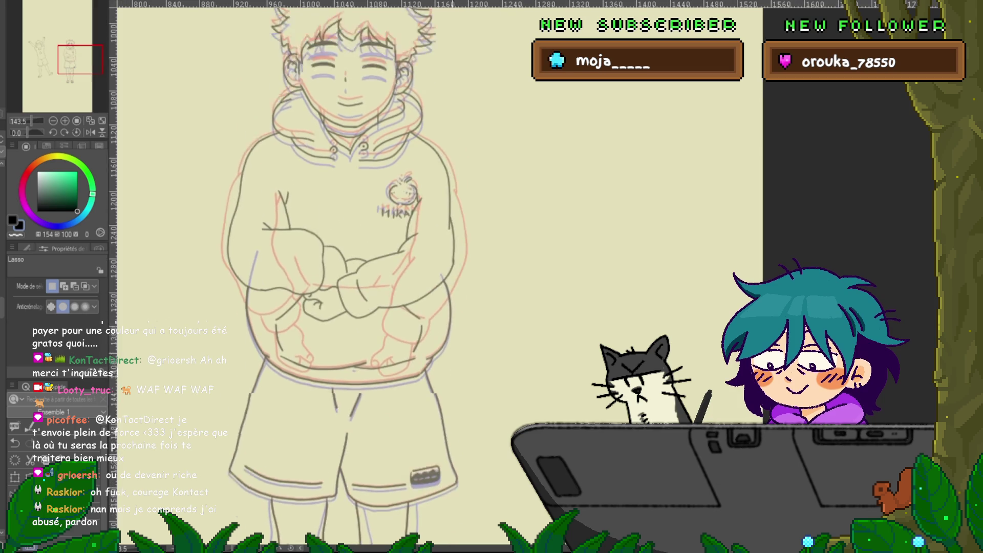
pyautogui.scroll(2, 348, 277)
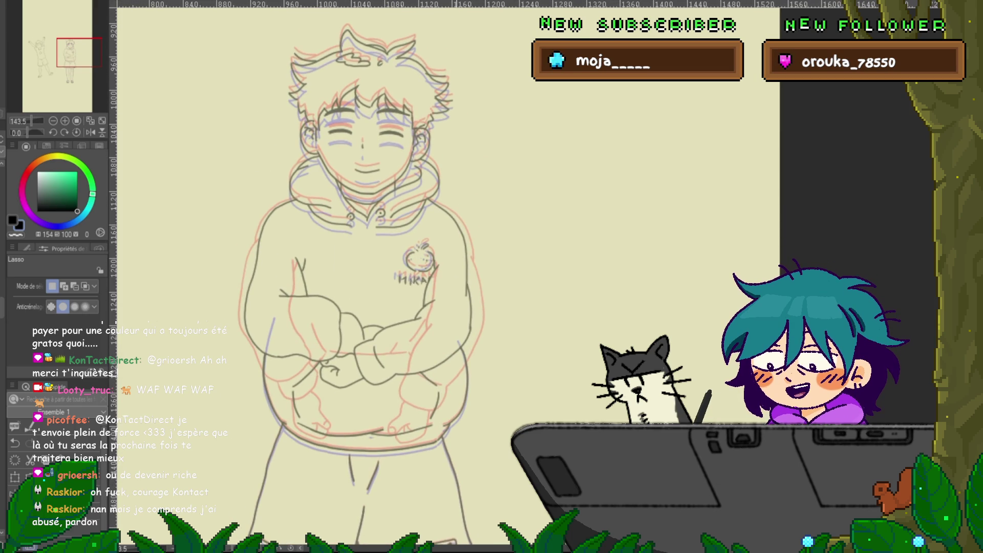
pyautogui.scroll(-1, 354, 281)
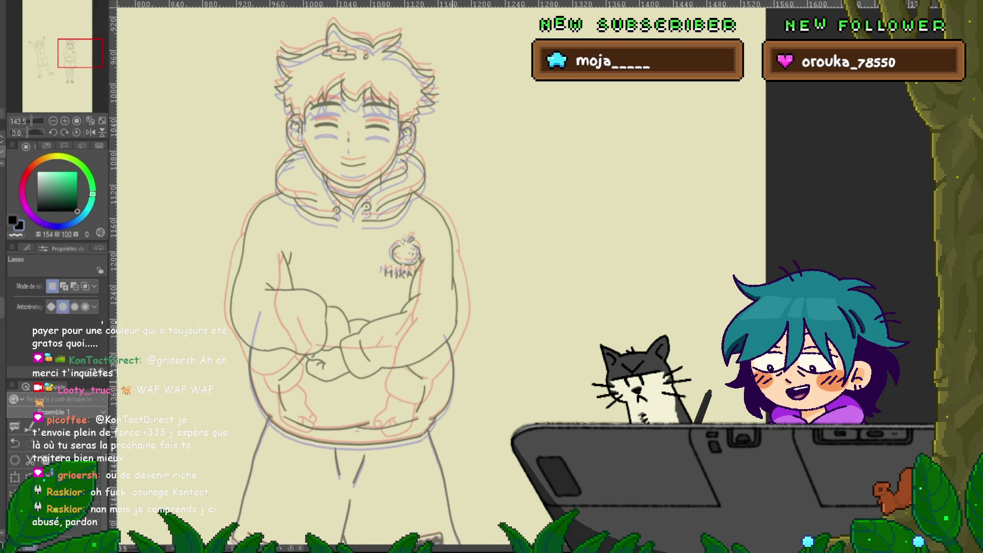
pyautogui.scroll(-2, 354, 277)
pyautogui.scroll(2, 354, 277)
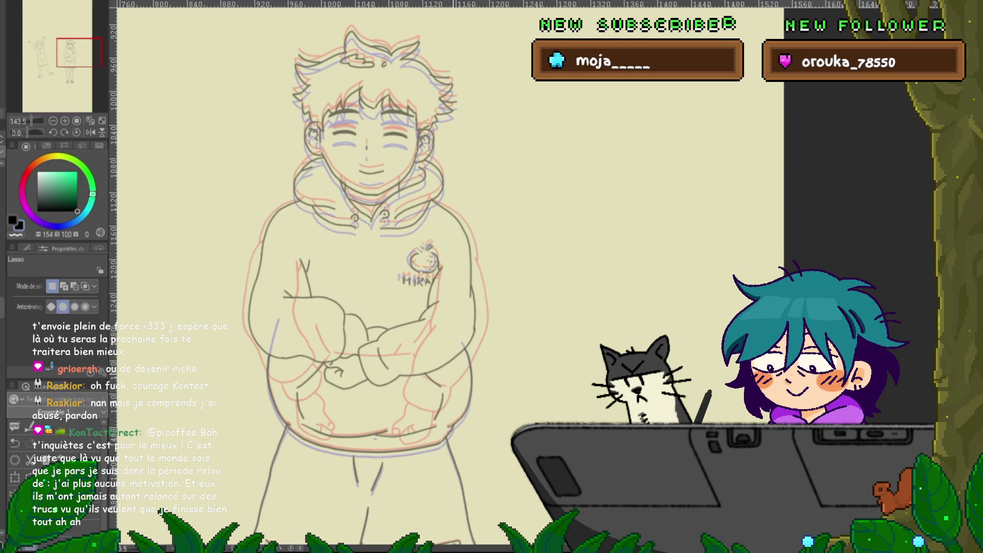
pyautogui.scroll(-10, 353, 277)
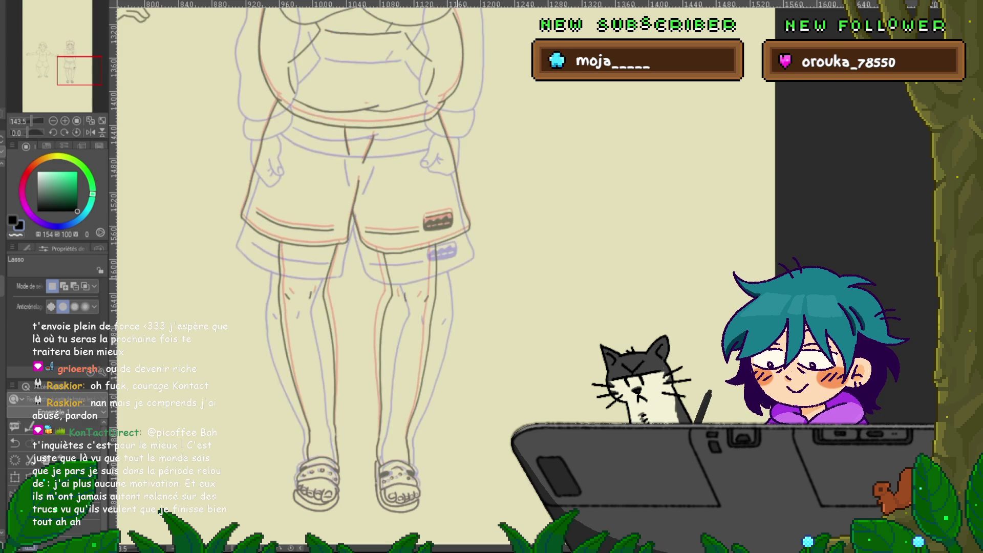
pyautogui.scroll(3, 358, 276)
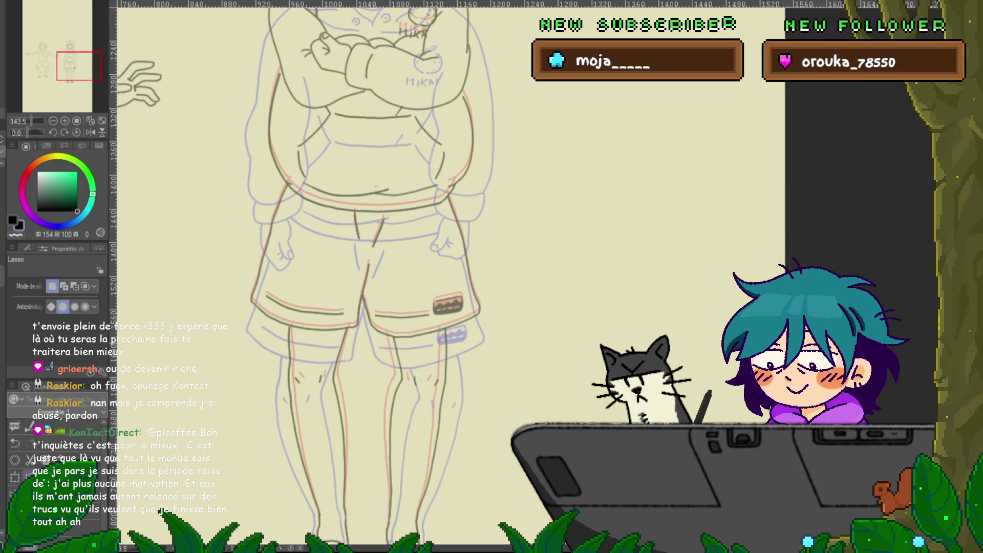
pyautogui.hotkey('ctrl', 't')
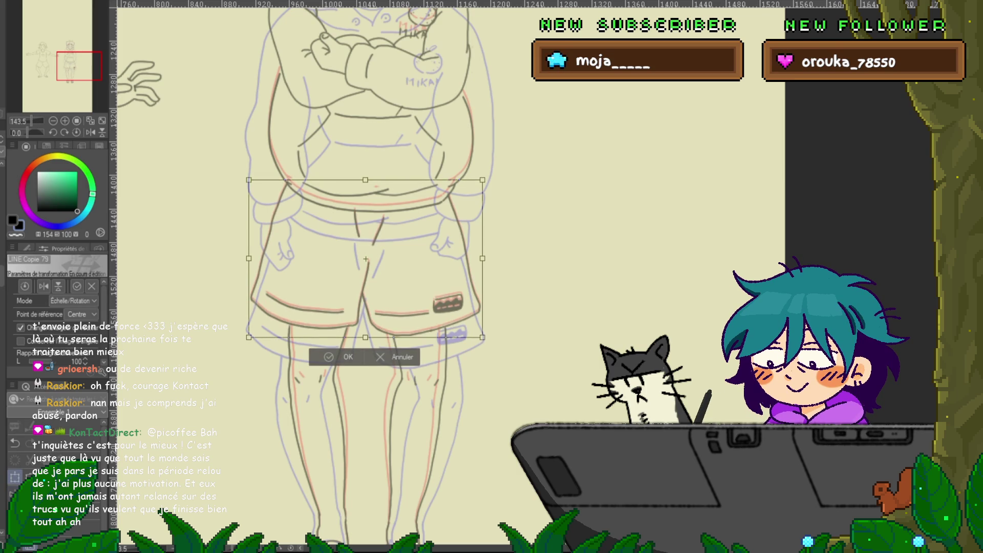
# - Shift the shorts line art slightly lower in three small nudges and apply the move
pyautogui.press('Down')
pyautogui.press('Down')
pyautogui.press('Down')
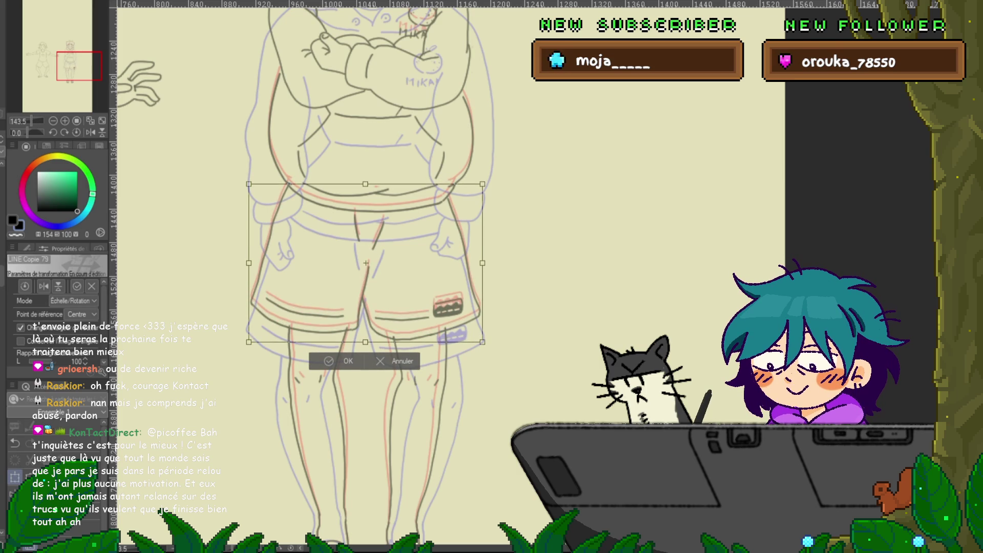
pyautogui.press('Down')
pyautogui.press('Down')
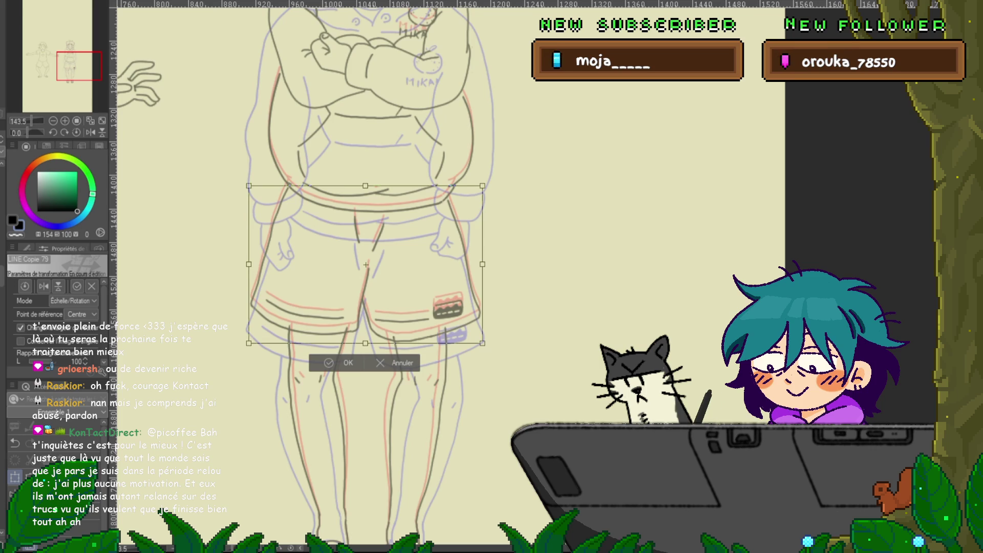
pyautogui.press('Down')
pyautogui.press('Down')
pyautogui.press('Down')
pyautogui.press('Down')
pyautogui.press('Down')
pyautogui.press('Down')
pyautogui.press('Return')
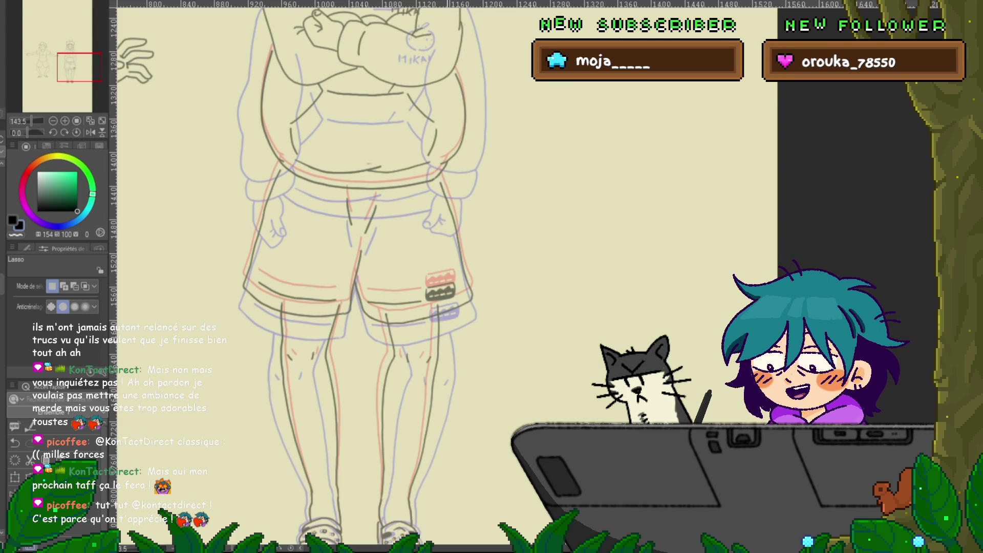
# - Adjust the vector control points on the shorts' left and right edge lines
pyautogui.scroll(2, 358, 277)
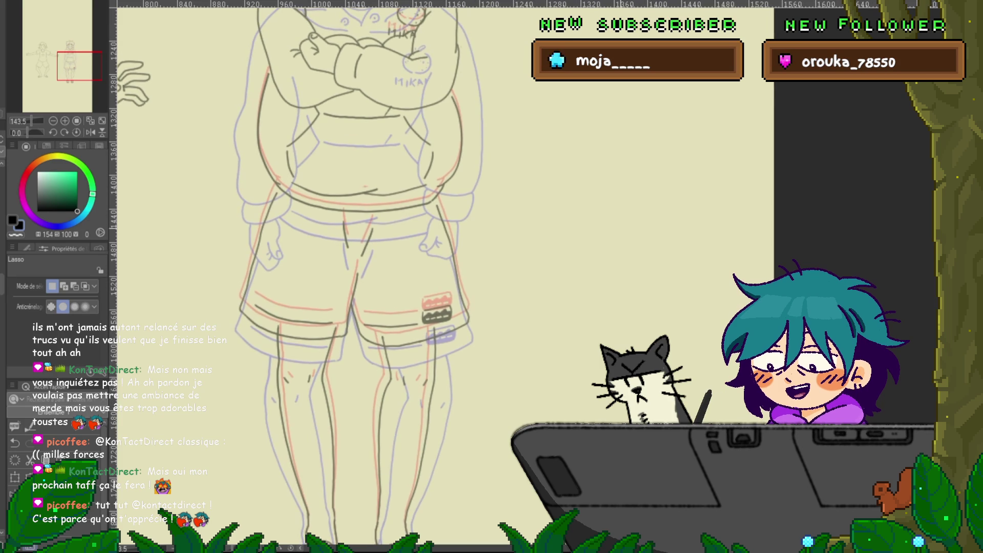
pyautogui.press('y')
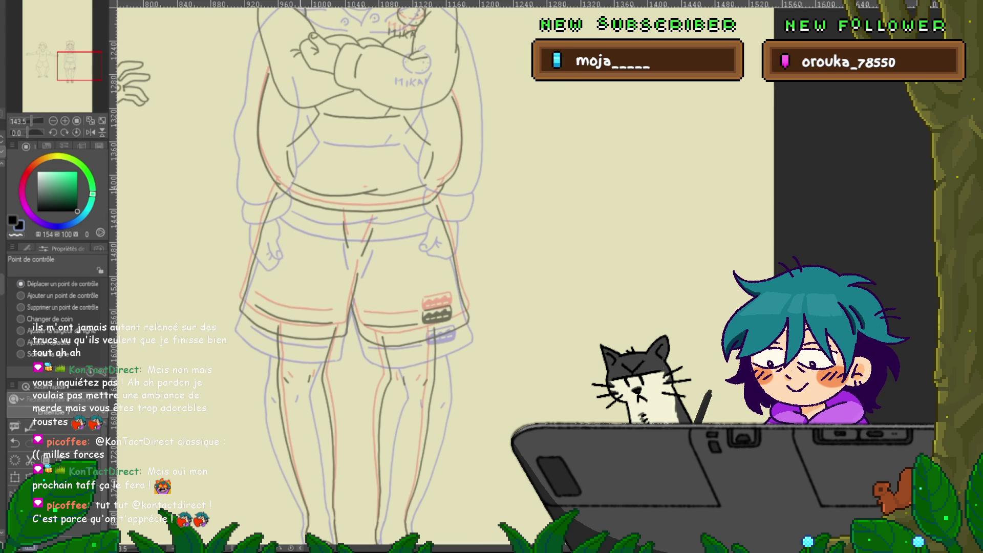
pyautogui.click(256, 250)
pyautogui.click(453, 253)
pyautogui.click(453, 254)
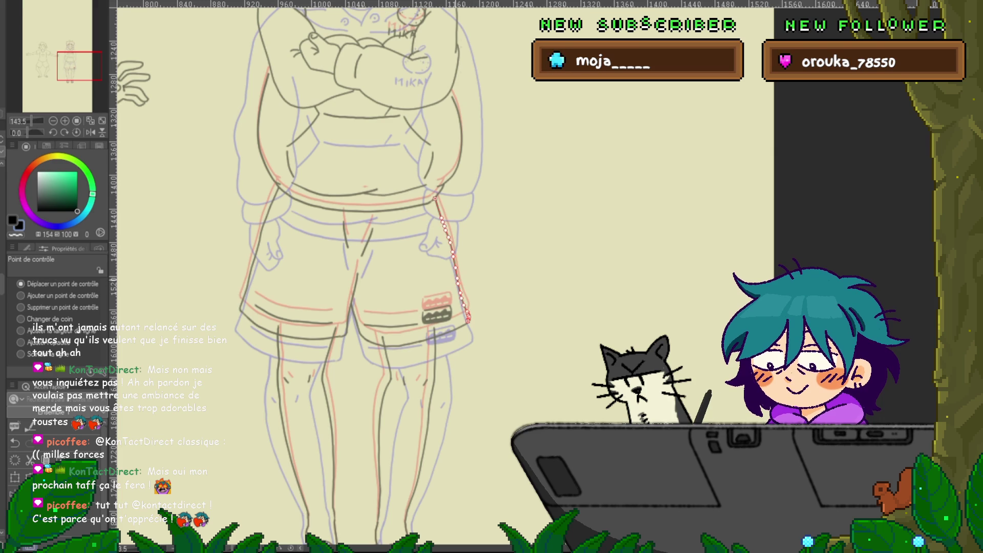
pyautogui.click(259, 246)
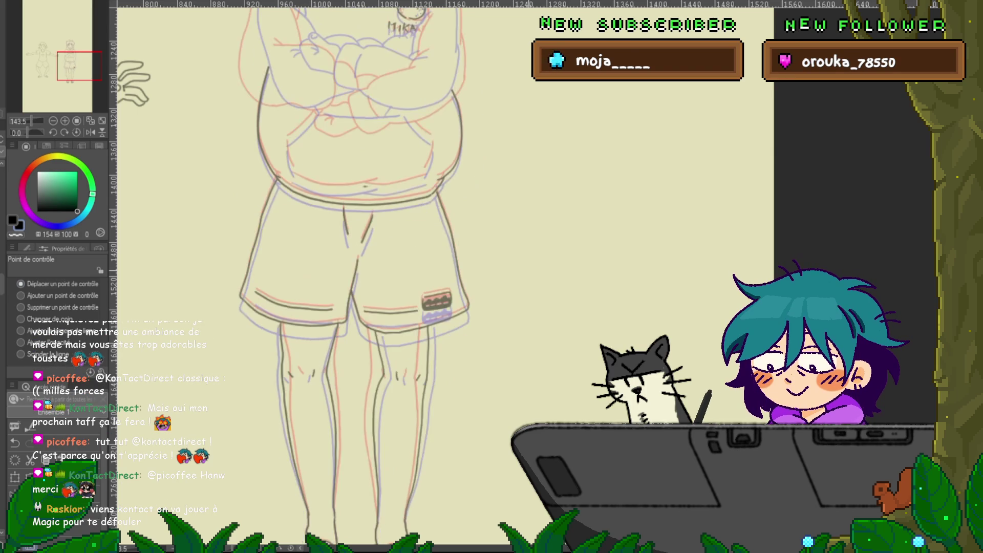
pyautogui.scroll(-5, 358, 276)
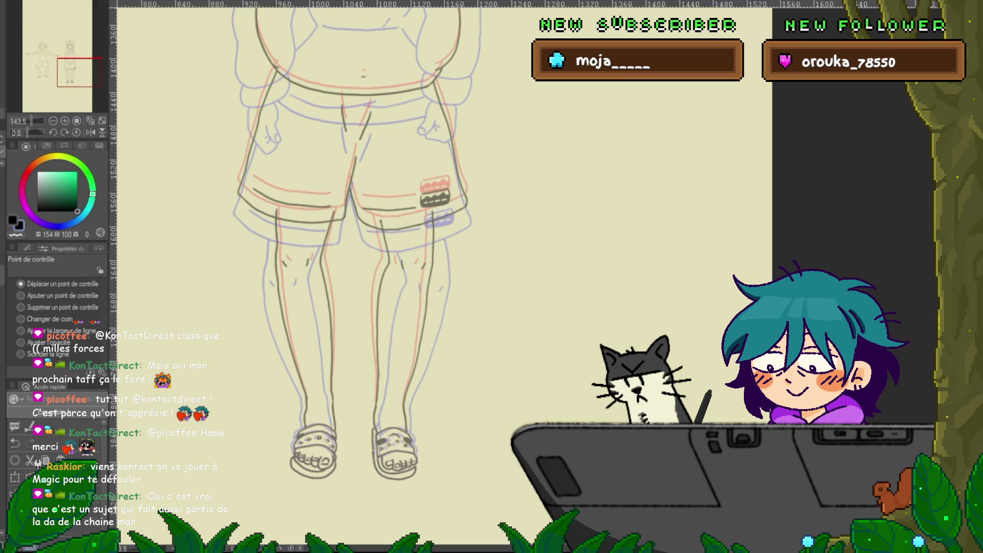
pyautogui.scroll(5, 354, 277)
pyautogui.scroll(2, 338, 271)
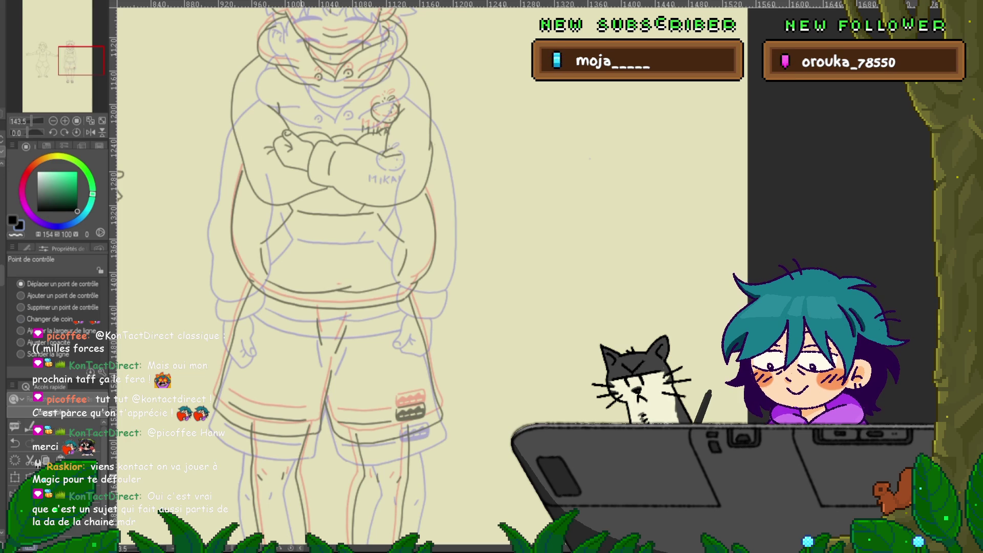
# - Shift the hoodie line art slightly down and compare it with the original
pyautogui.hotkey('ctrl', 't')
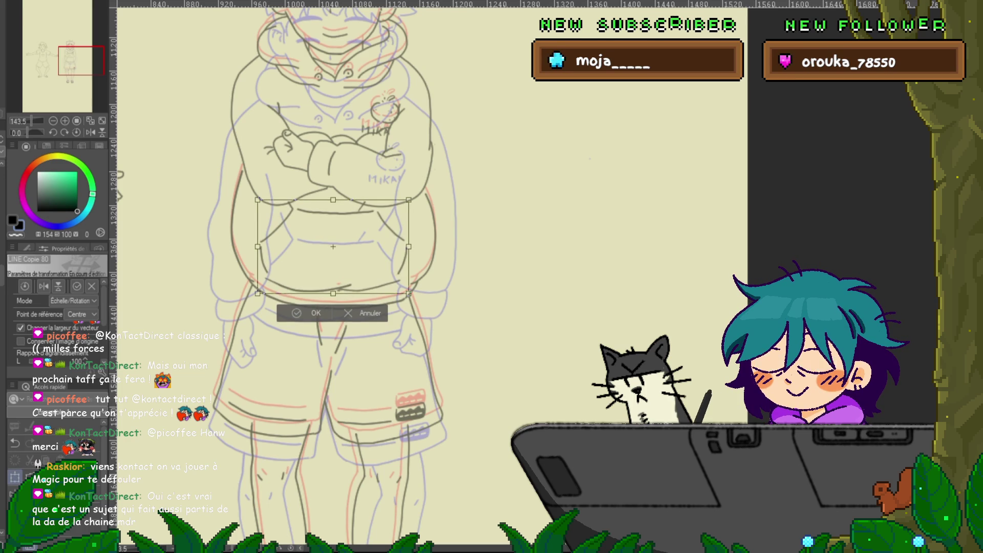
pyautogui.press('Down')
pyautogui.press('Down')
pyautogui.press('Down')
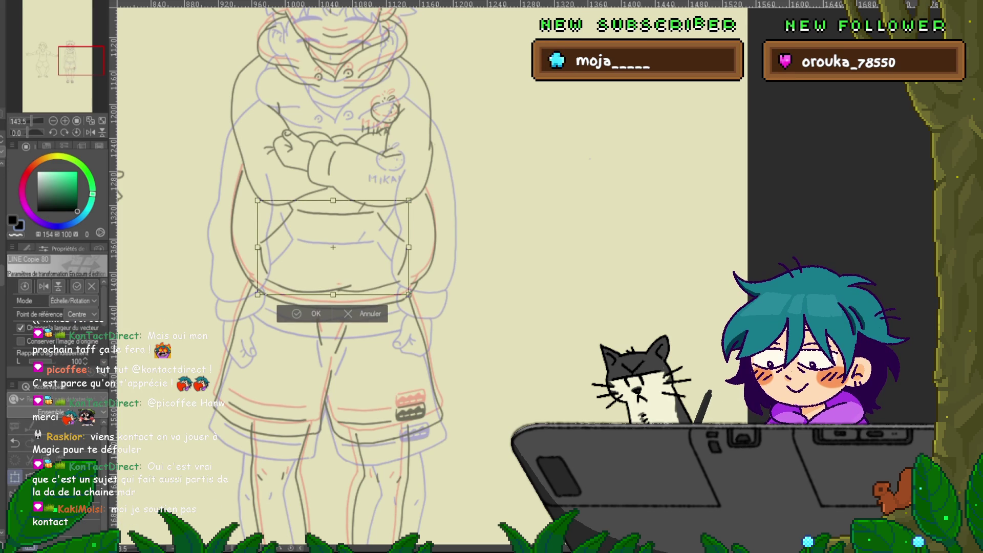
pyautogui.press('Return')
pyautogui.hotkey('ctrl', 'z')
pyautogui.hotkey('ctrl', 'y')
pyautogui.hotkey('ctrl', 'z')
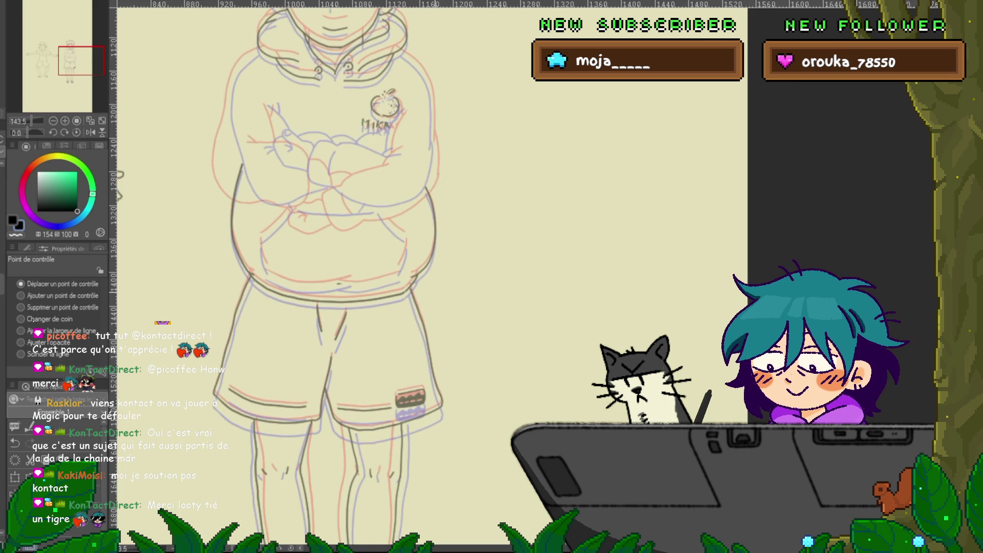
pyautogui.hotkey('ctrl', 'y')
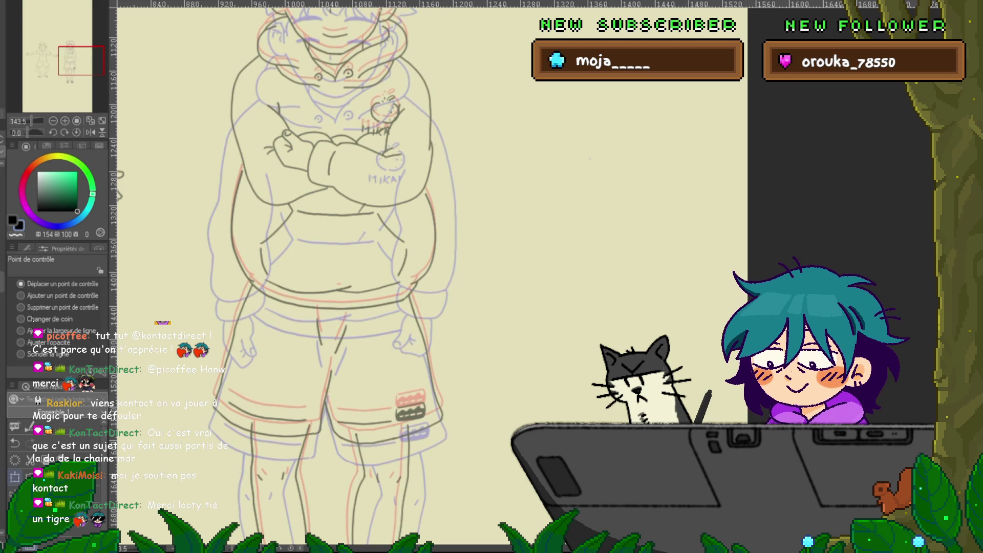
# - Rescale the middle of the hoodie lines and compare the before and after states
pyautogui.hotkey('ctrl', 't')
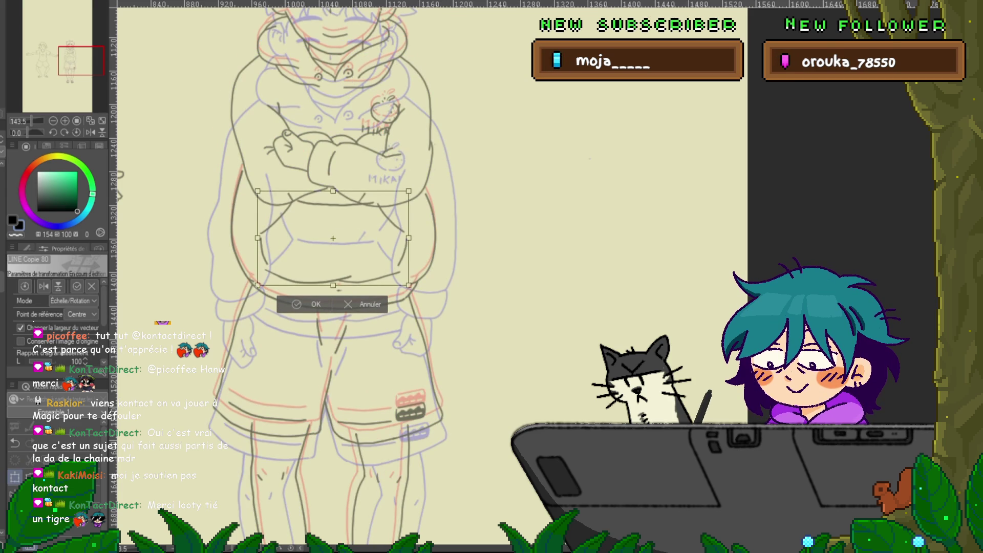
pyautogui.press('Return')
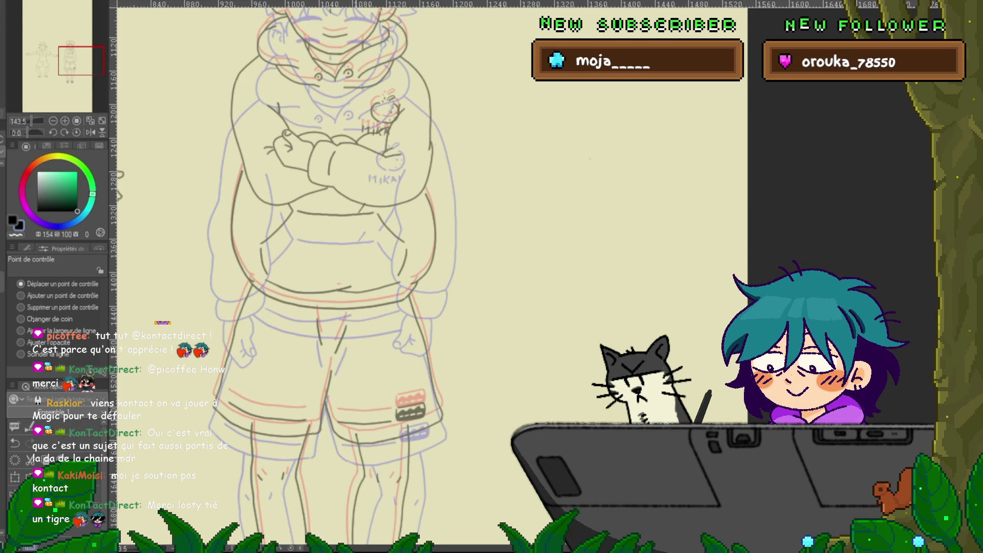
pyautogui.hotkey('ctrl', 'z')
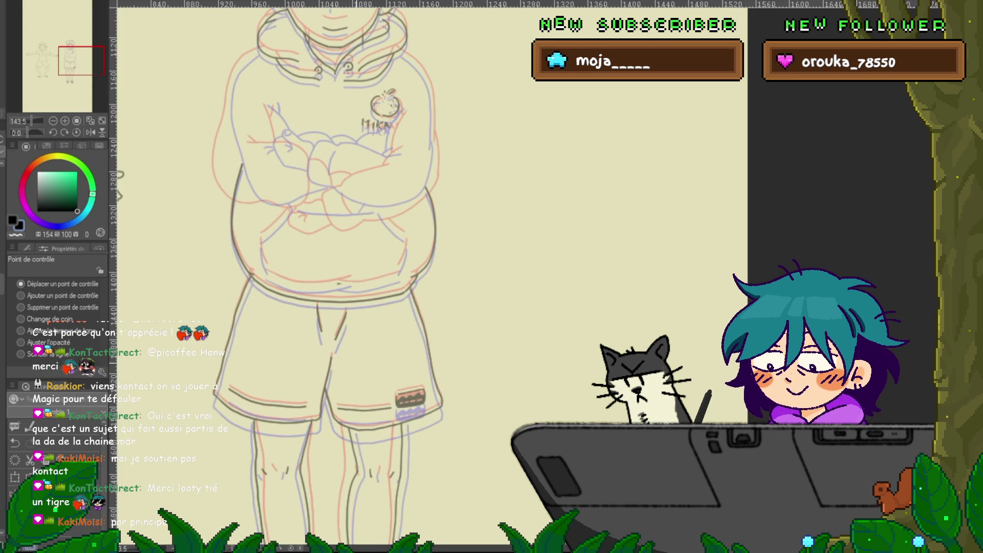
pyautogui.hotkey('ctrl', 'y')
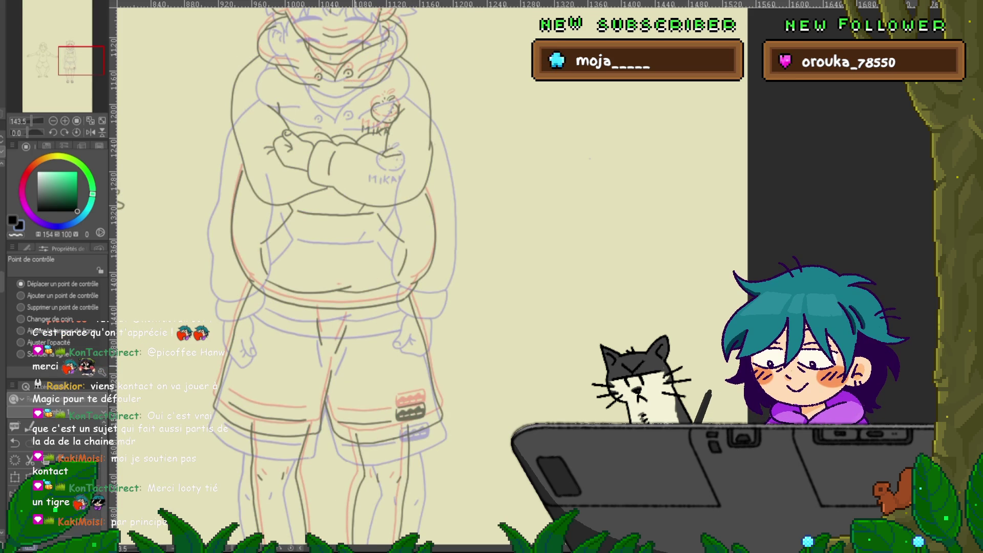
pyautogui.hotkey('ctrl', 'z')
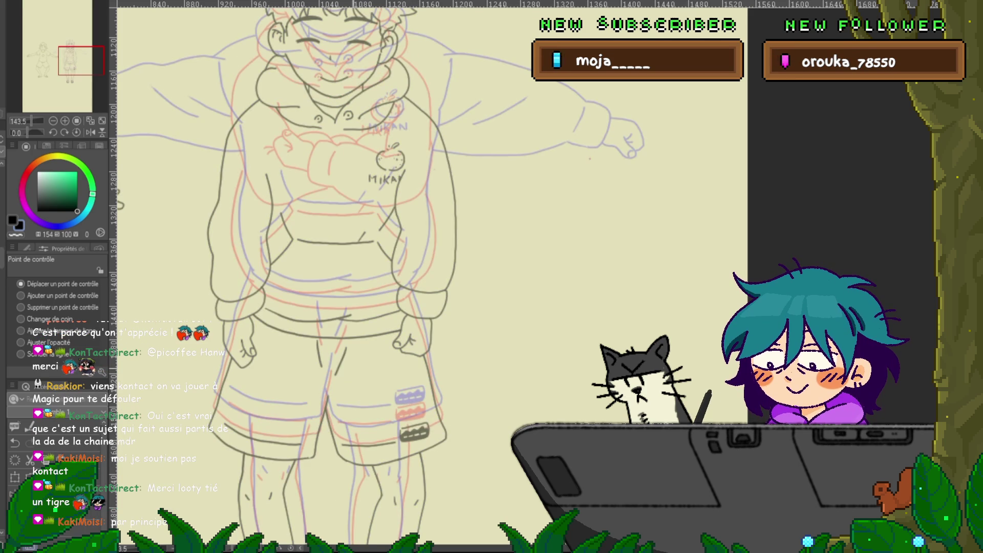
pyautogui.hotkey('ctrl', 'y')
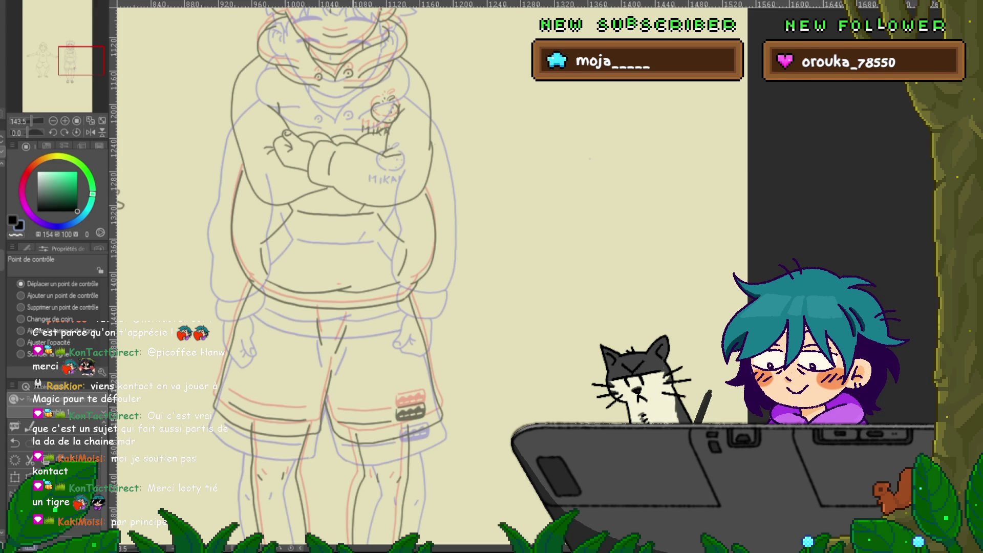
pyautogui.hotkey('ctrl', 'z')
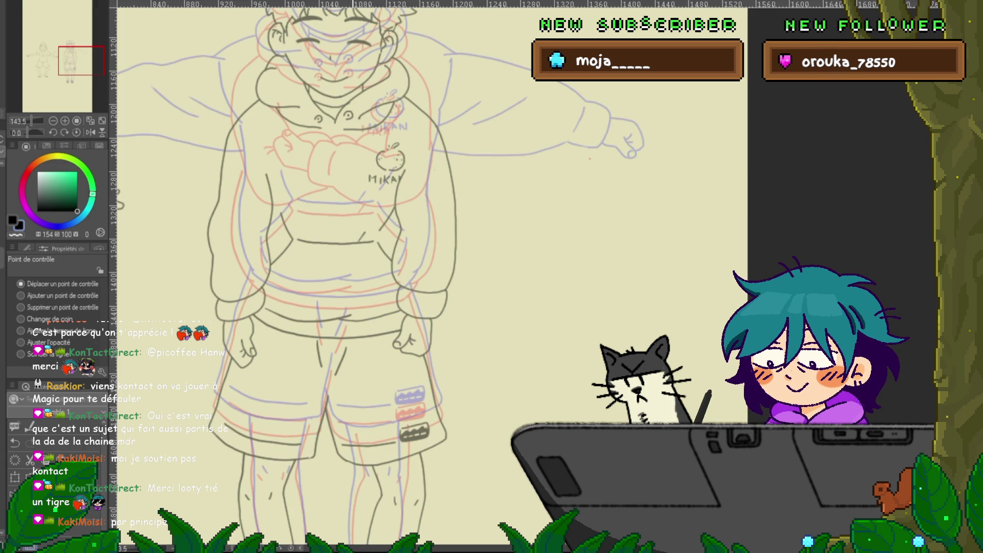
pyautogui.hotkey('ctrl', 'y')
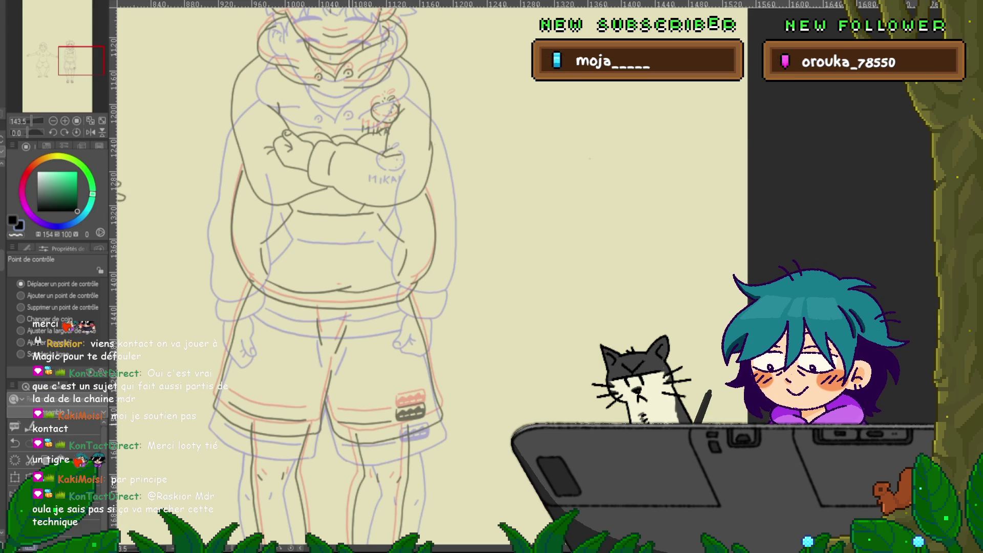
pyautogui.hotkey('ctrl', 'z')
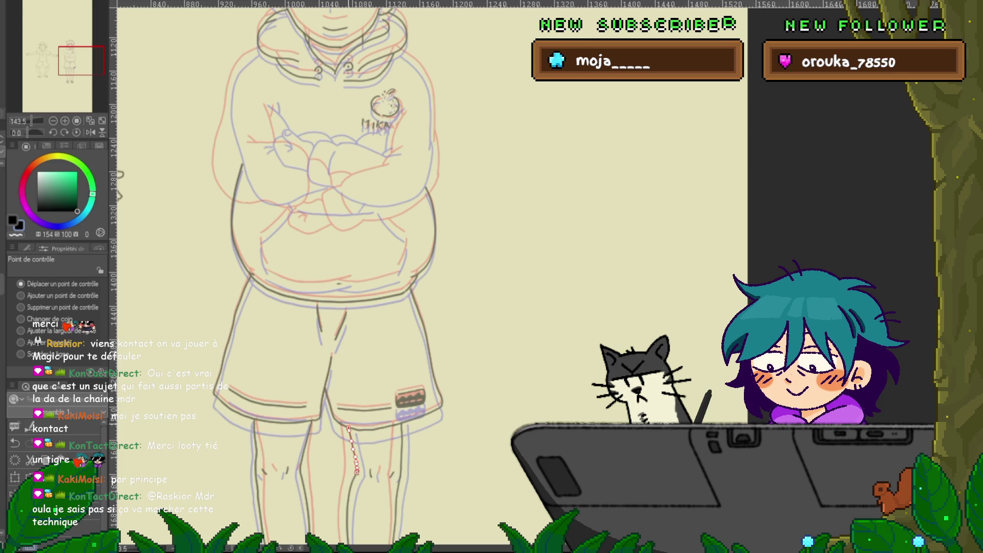
pyautogui.scroll(3, 320, 277)
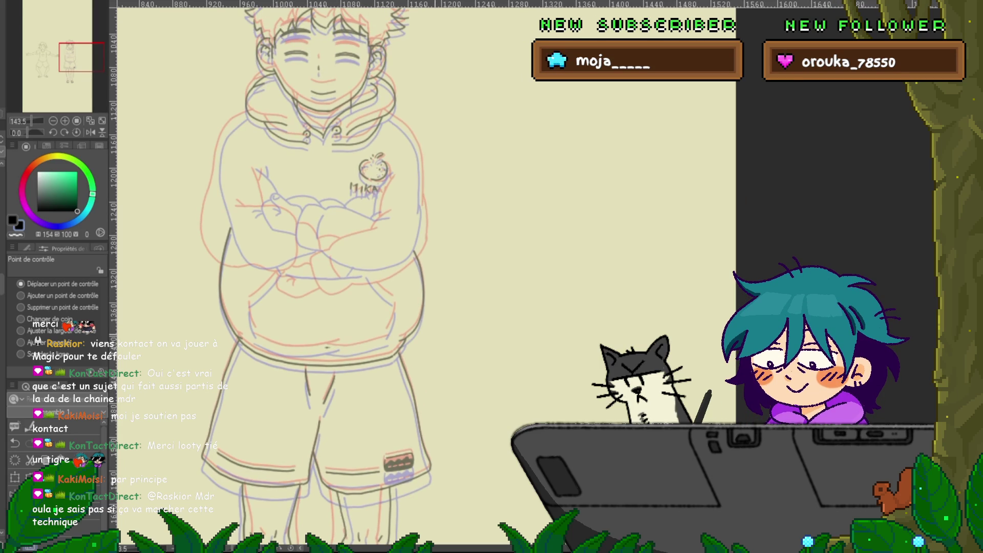
pyautogui.hotkey('ctrl', 'y')
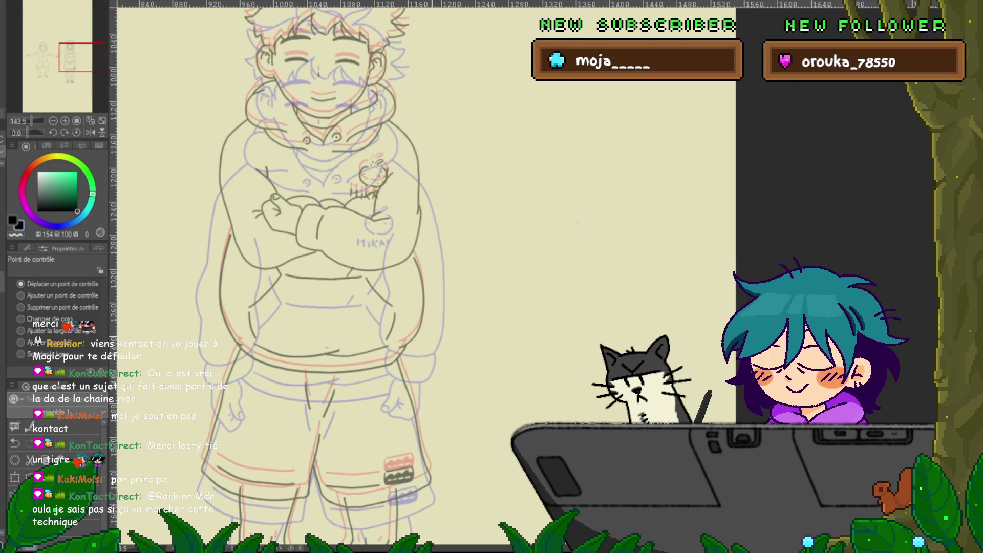
pyautogui.hotkey('ctrl', '-')
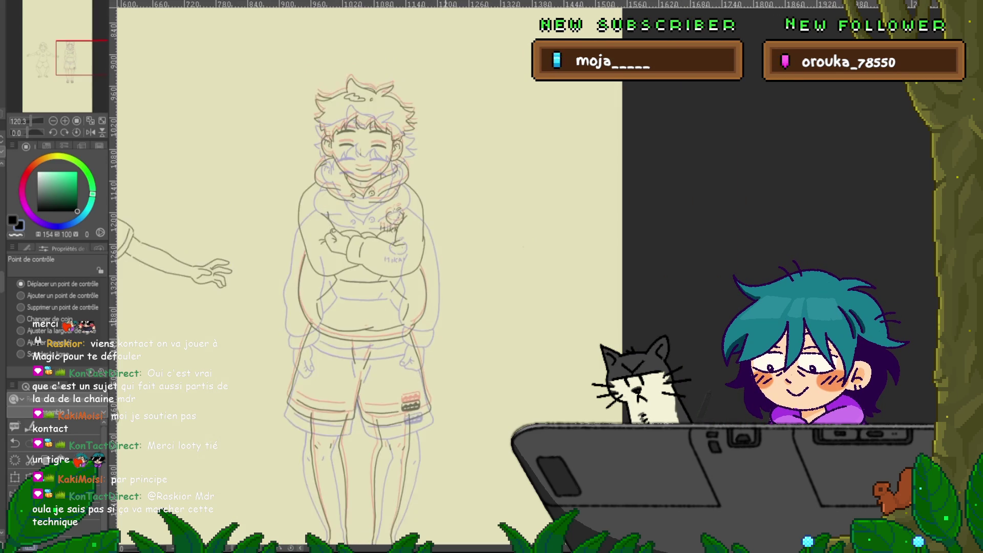
# - Compare the crossed-arms drawing with earlier states and the outstretched-arms pose, keeping the current leg lines
pyautogui.hotkey('ctrl', '-')
pyautogui.scroll(-3, 371, 286)
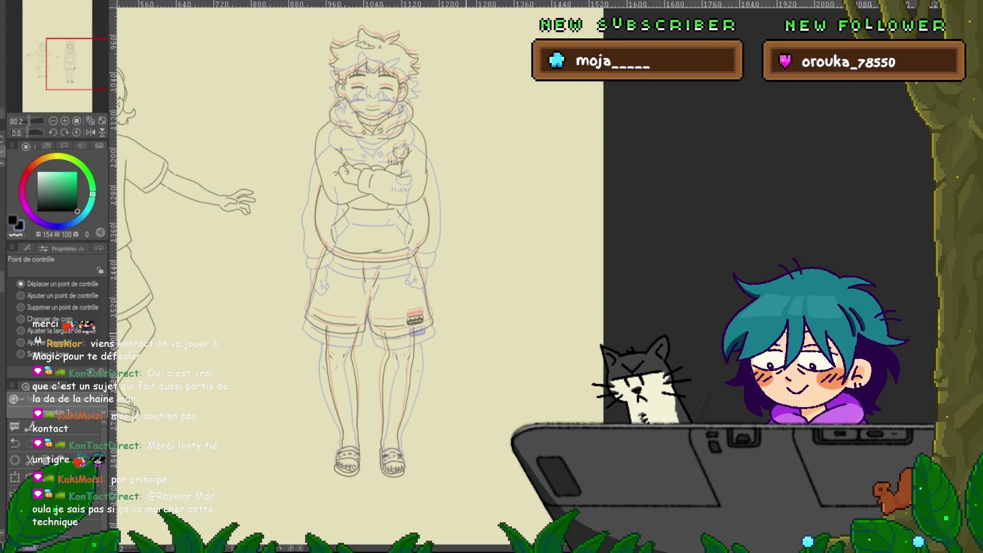
pyautogui.hotkey('ctrl', 'z')
pyautogui.hotkey('ctrl', 'z')
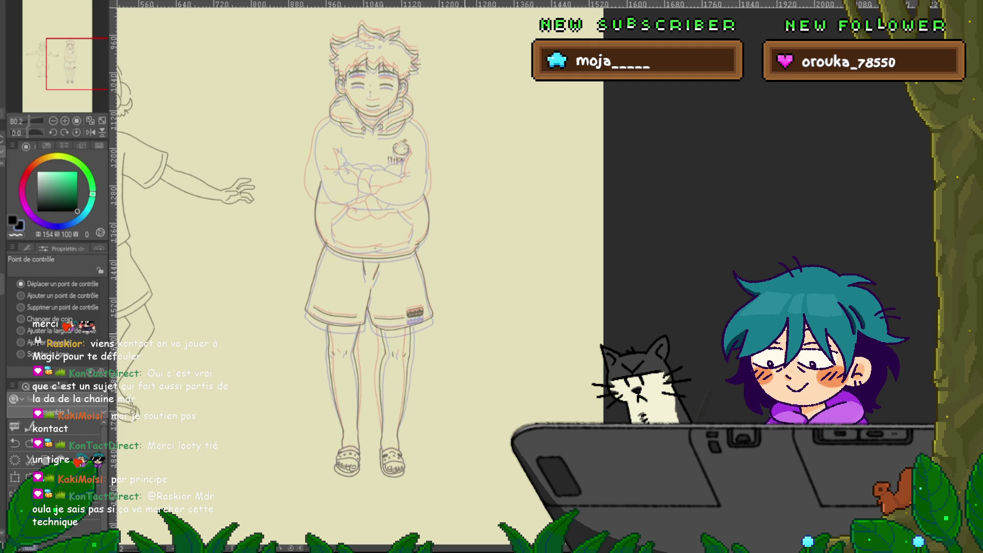
pyautogui.hotkey('ctrl', 'z')
pyautogui.hotkey('ctrl', 'z')
pyautogui.hotkey('ctrl', 'z')
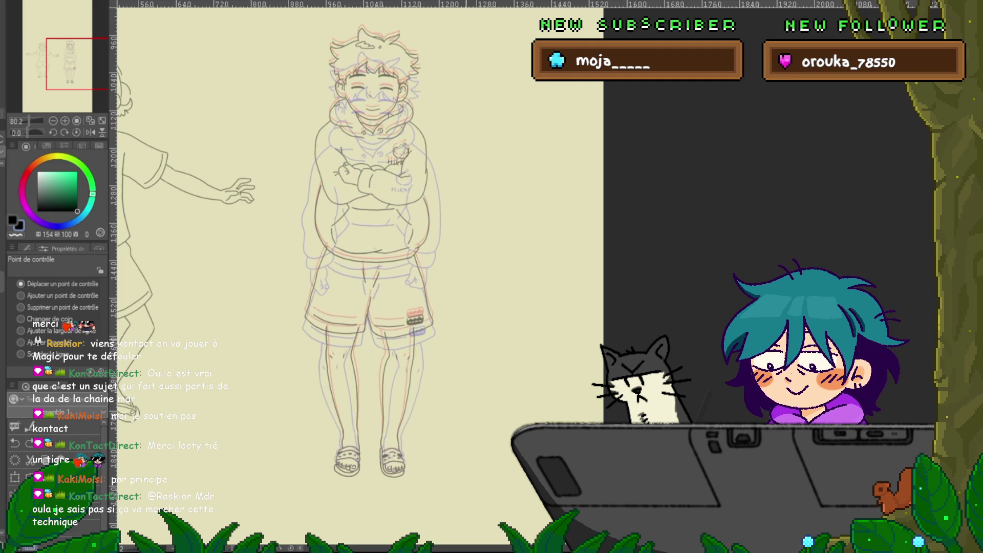
pyautogui.hotkey('ctrl', 'z')
pyautogui.hotkey('ctrl', 'z')
pyautogui.hotkey('ctrl', 'y')
pyautogui.hotkey('ctrl', 'y')
pyautogui.hotkey('ctrl', 'z')
pyautogui.hotkey('ctrl', 'z')
pyautogui.hotkey('ctrl', 'z')
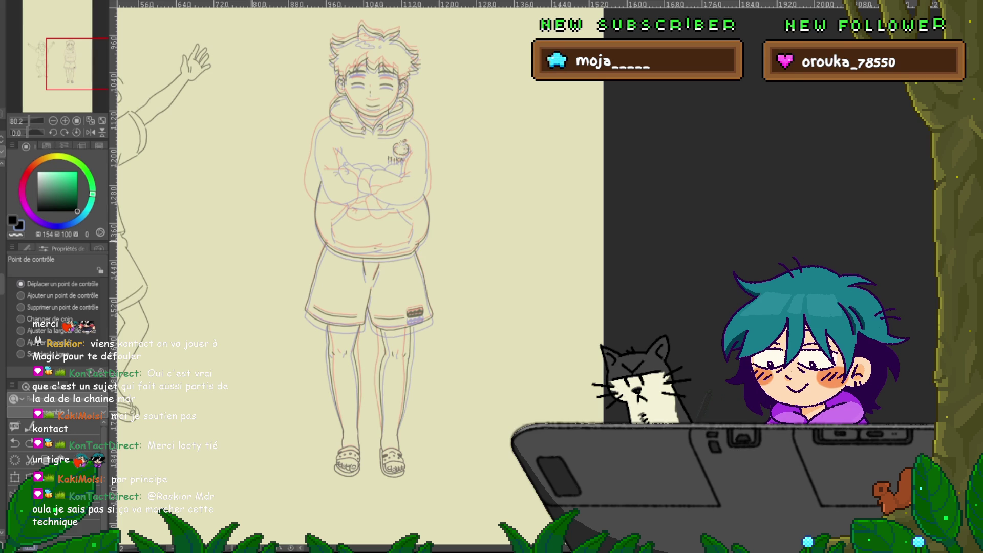
pyautogui.hotkey('ctrl', 'z')
pyautogui.hotkey('ctrl', 'y')
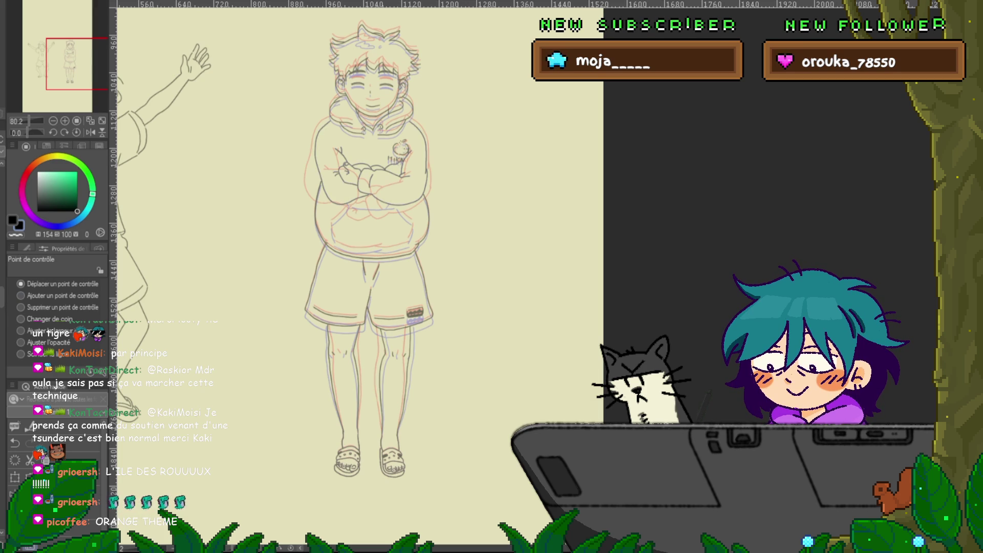
# - Lasso a small part of the hoodie's belly lines and transform them into a better position
pyautogui.scroll(5, 372, 174)
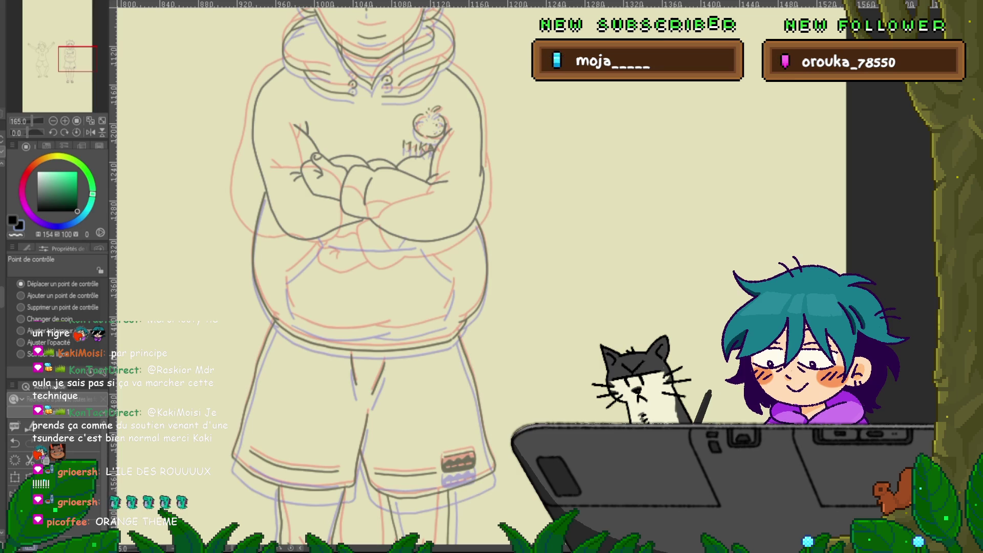
pyautogui.scroll(3, 363, 276)
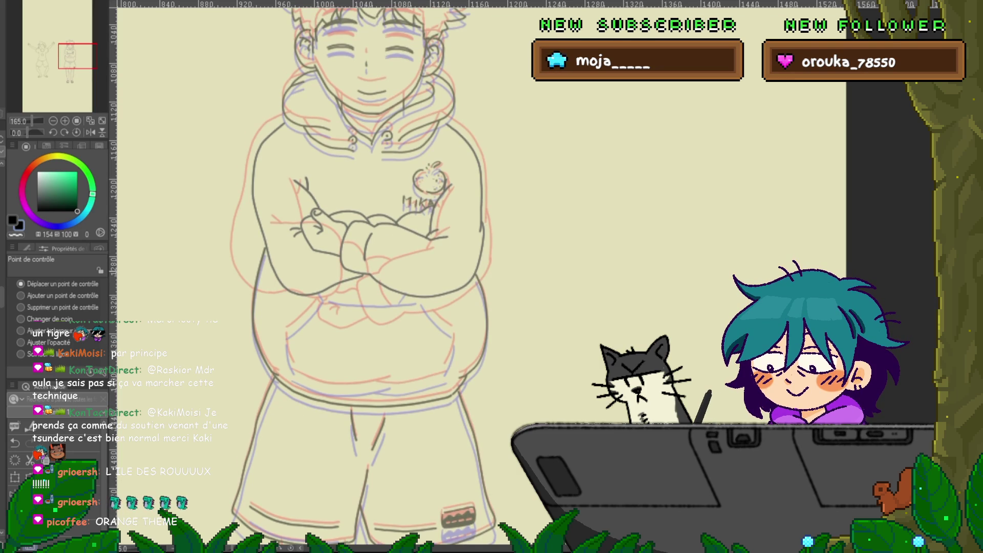
pyautogui.press('m')
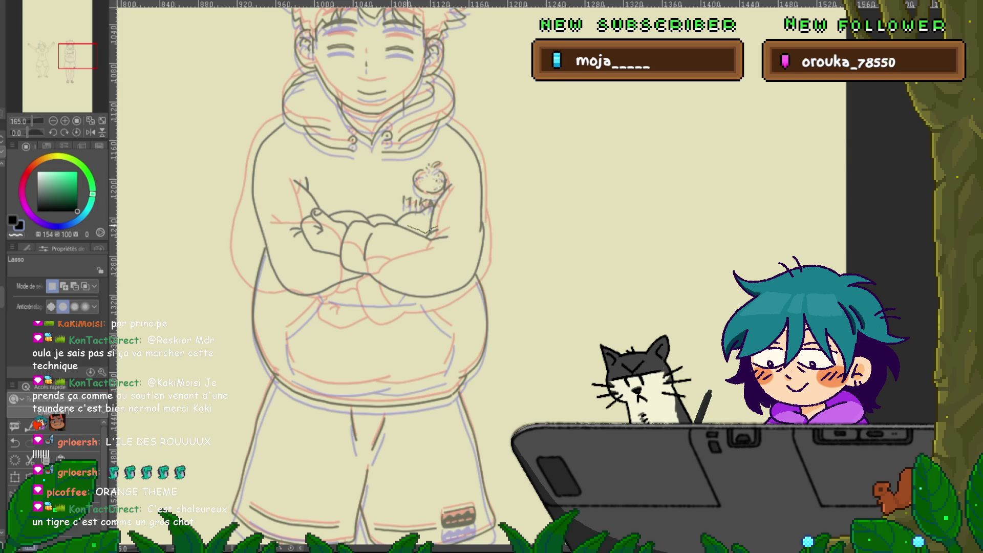
pyautogui.moveTo(409, 225); pyautogui.dragTo(431, 232)
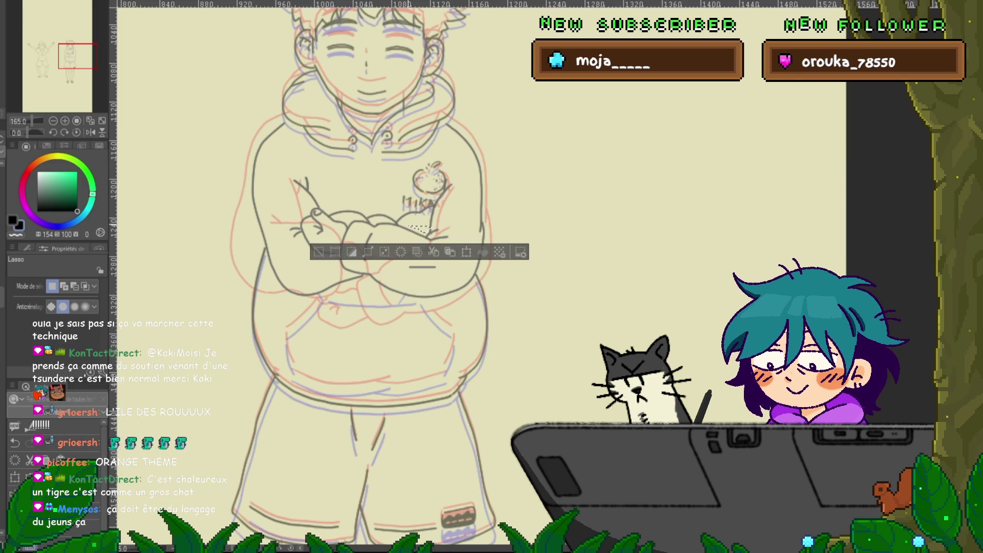
pyautogui.hotkey('ctrl', 'd')
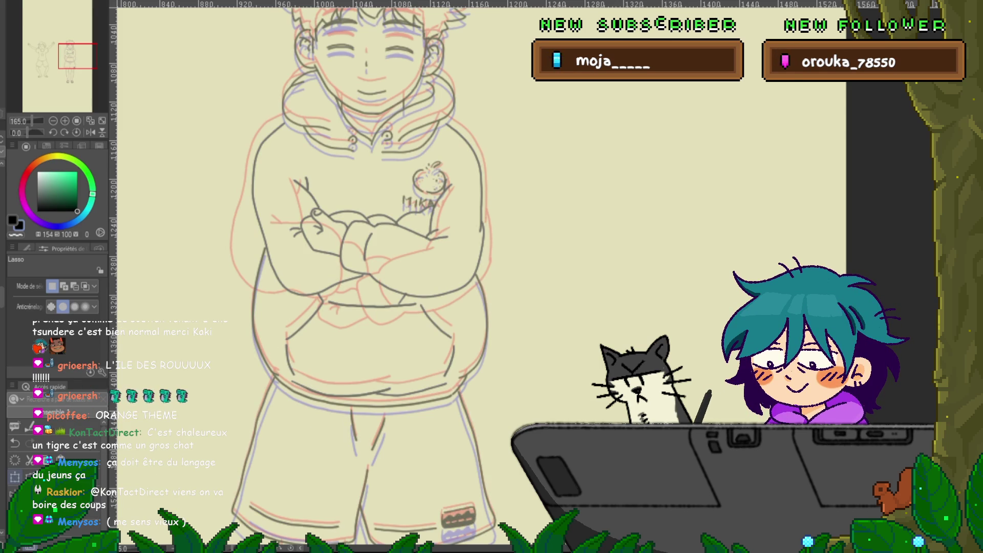
pyautogui.hotkey('ctrl', 't')
pyautogui.press('Return')
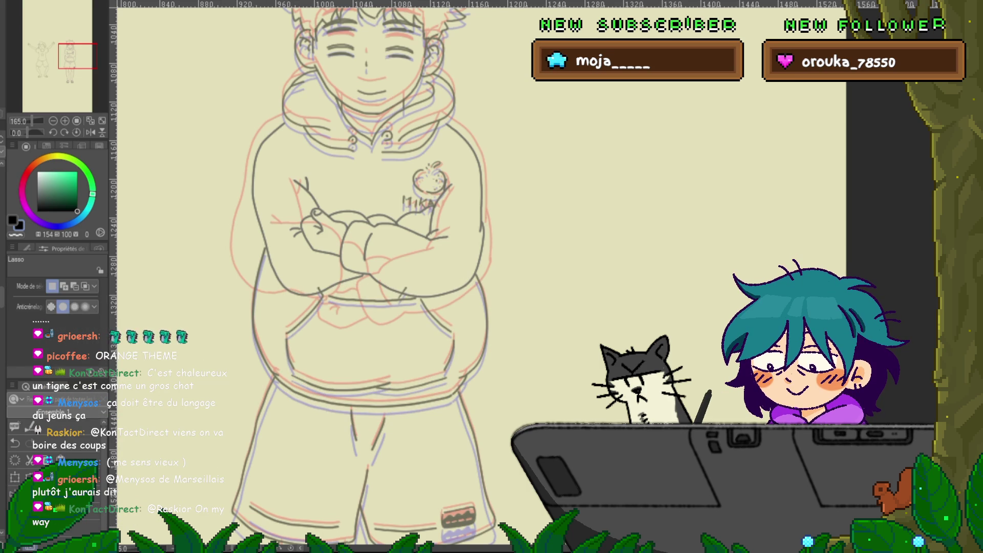
pyautogui.hotkey('ctrl', 't')
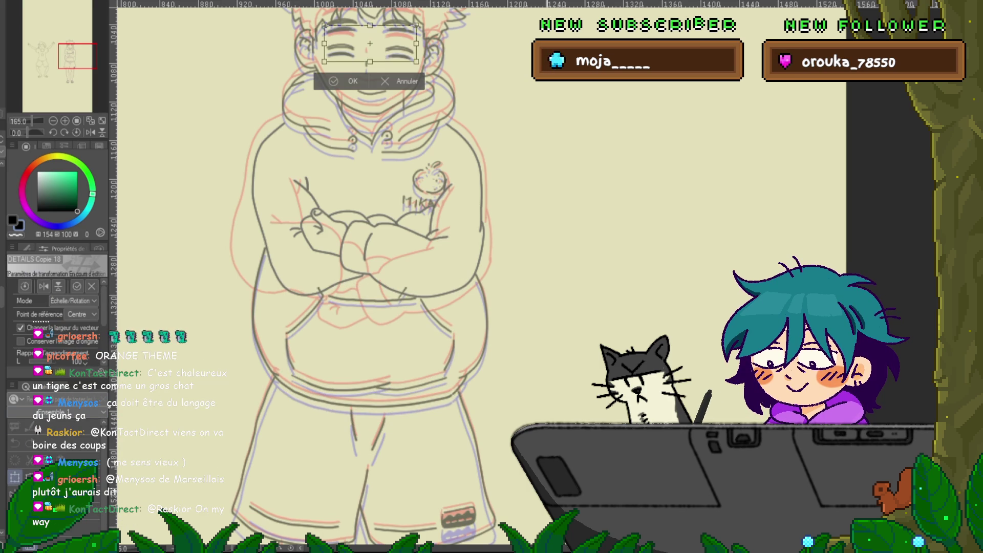
# - Raise the boy's closed eyes in two small upward nudges, then flip to the neighbouring frame
pyautogui.press('Up')
pyautogui.press('Up')
pyautogui.press('Up')
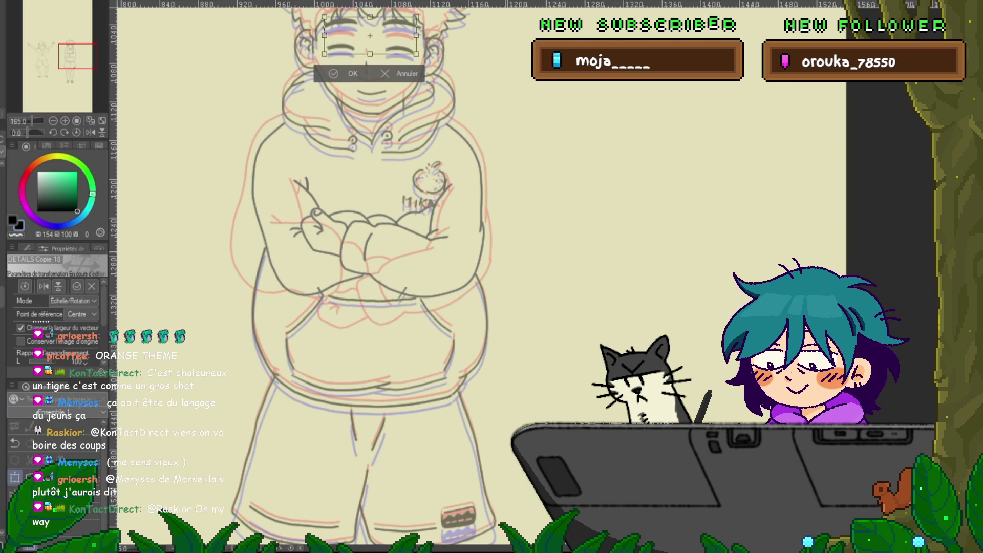
pyautogui.press('Return')
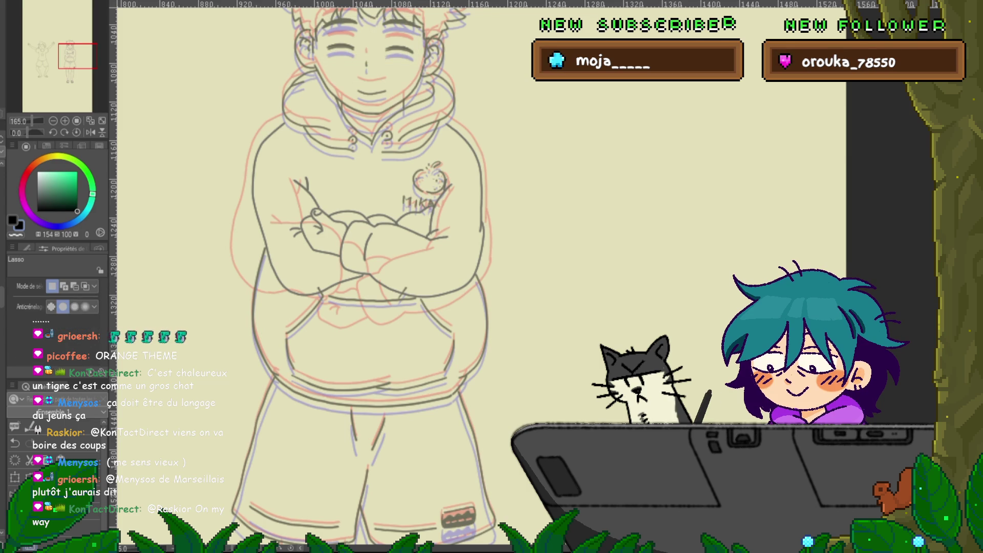
pyautogui.hotkey('ctrl', 't')
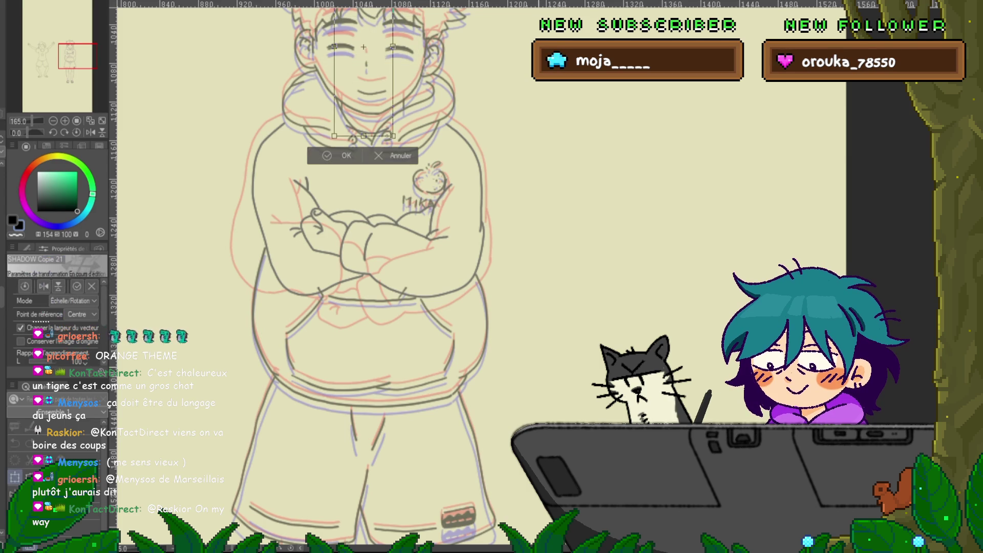
pyautogui.press('Up')
pyautogui.press('Up')
pyautogui.press('Up')
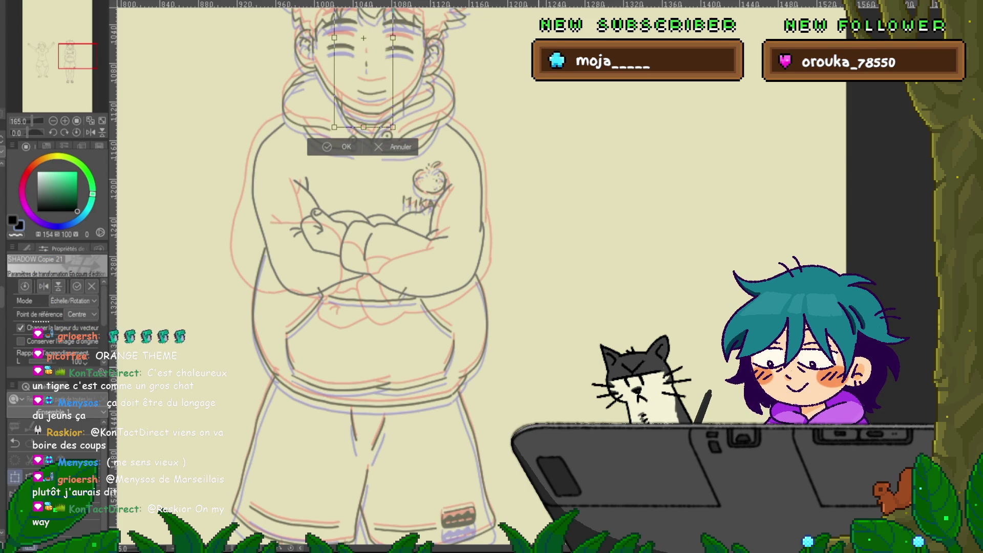
pyautogui.press('Return')
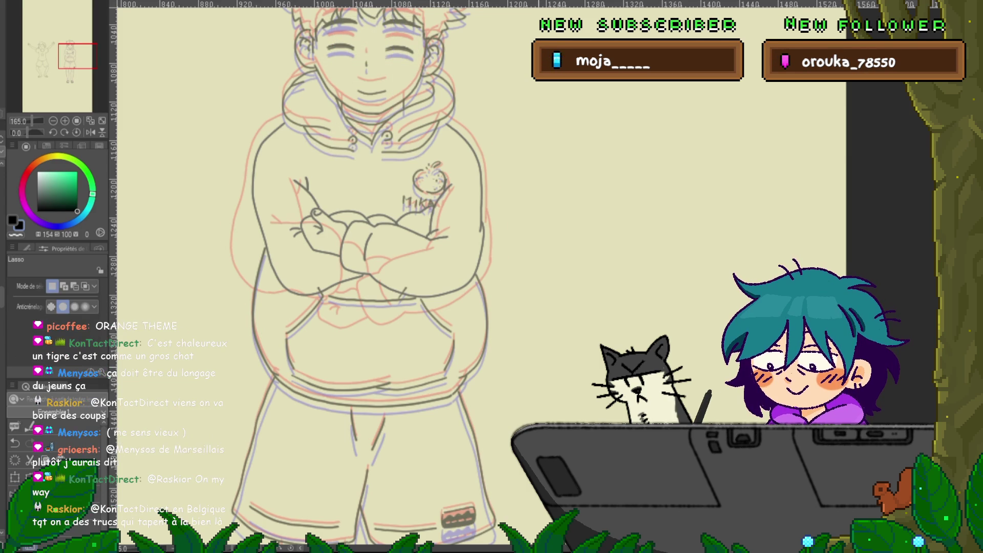
pyautogui.hotkey('ctrl', 'z')
pyautogui.hotkey('ctrl', 'z')
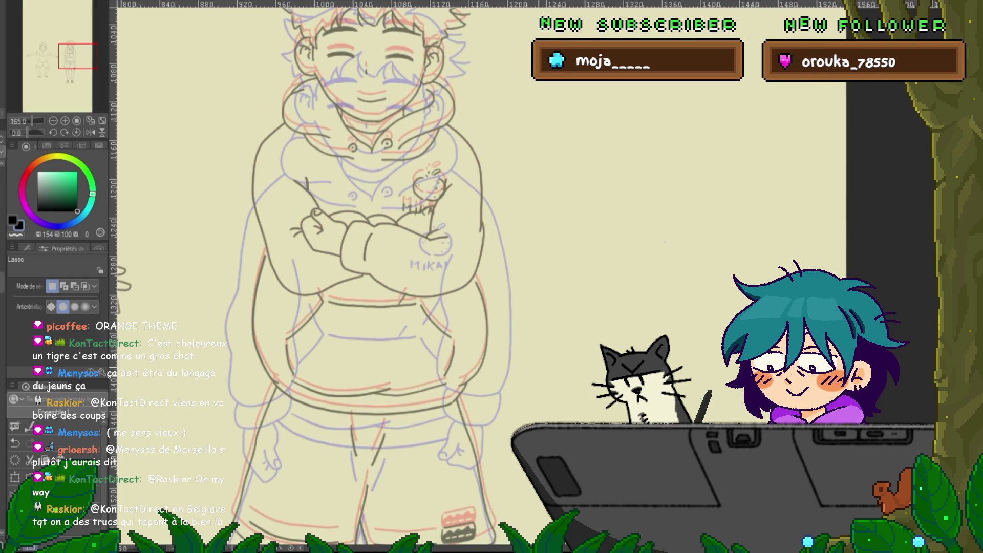
# - Flip between neighbouring frames and toggle the torso and arm lines to compare them
pyautogui.hotkey('ctrl', 'z')
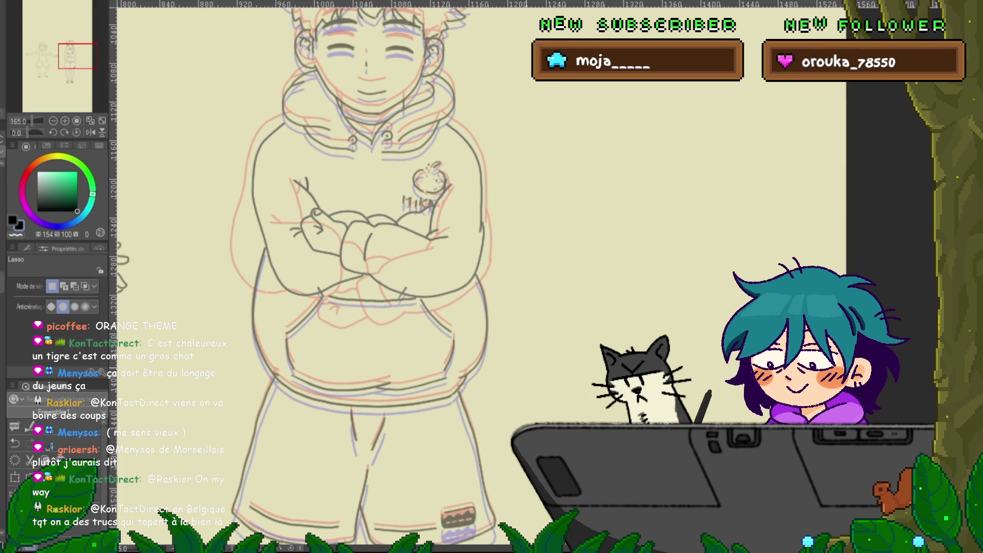
pyautogui.hotkey('ctrl', 'y')
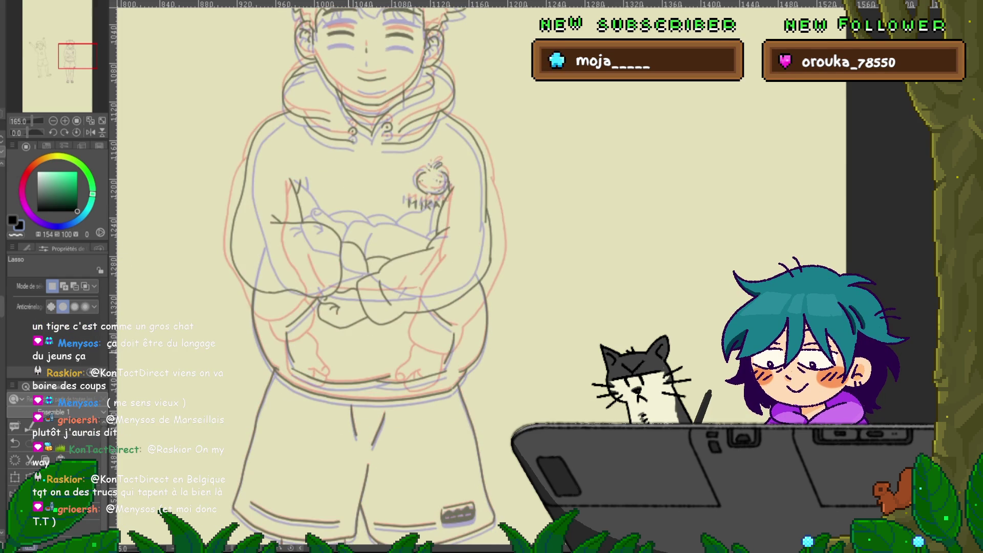
pyautogui.hotkey('ctrl', 'z')
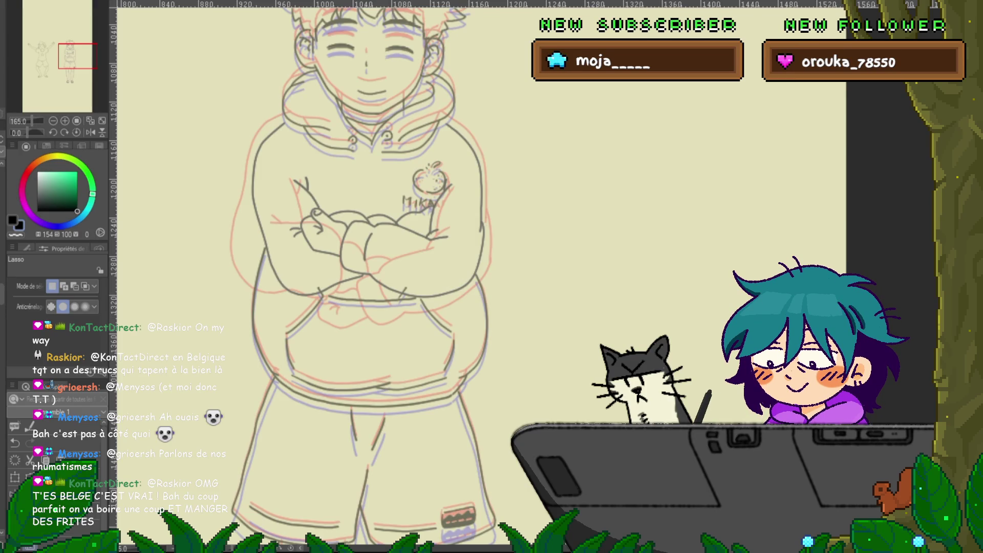
pyautogui.press('Delete')
pyautogui.hotkey('ctrl', 'z')
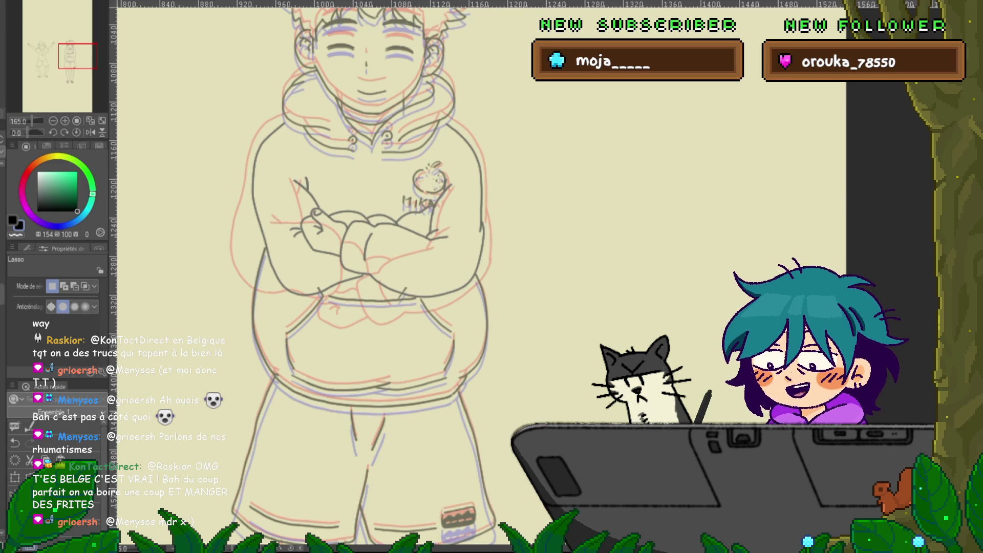
pyautogui.press('Delete')
pyautogui.hotkey('ctrl', 'z')
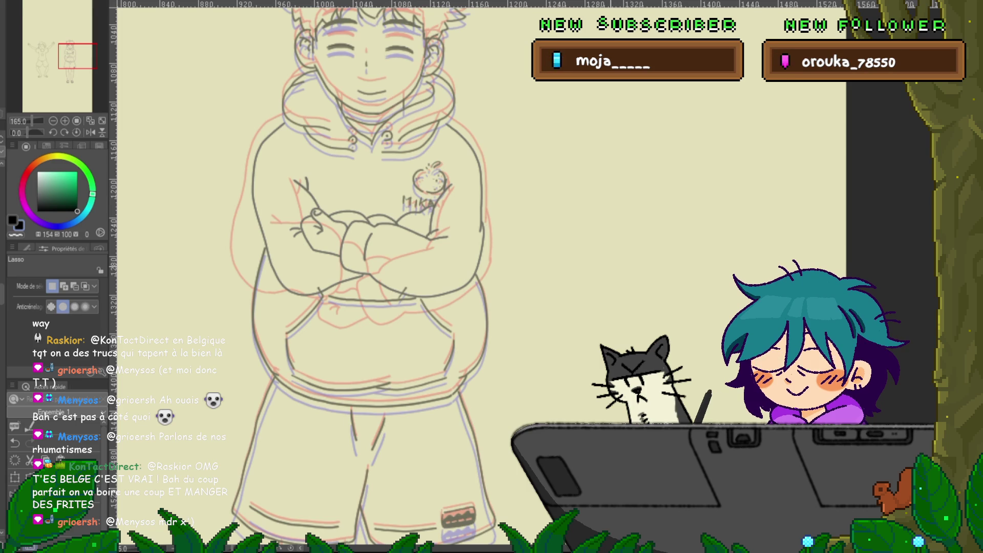
# - Bring the face into view and lasso the crossed arms for reworking
pyautogui.moveTo(358, 256); pyautogui.dragTo(382, 299)
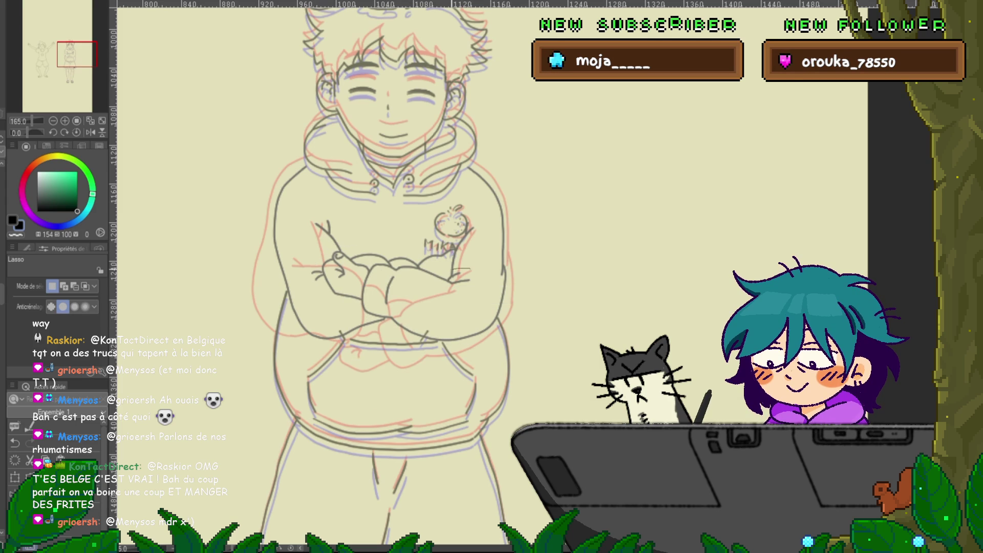
pyautogui.moveTo(324, 251)
pyautogui.mouseDown()
pyautogui.moveTo(353, 320)
pyautogui.moveTo(425, 348)
pyautogui.moveTo(512, 326)
pyautogui.moveTo(504, 184)
pyautogui.moveTo(467, 163)
pyautogui.moveTo(463, 266)
pyautogui.moveTo(473, 186)
pyautogui.mouseUp()
pyautogui.hotkey('ctrl', 't')
# - Finish the earlier transform with a slight clockwise rotation and small upward shift
pyautogui.moveTo(543, 287); pyautogui.dragTo(547, 284)
pyautogui.moveTo(415, 256); pyautogui.dragTo(414, 246)
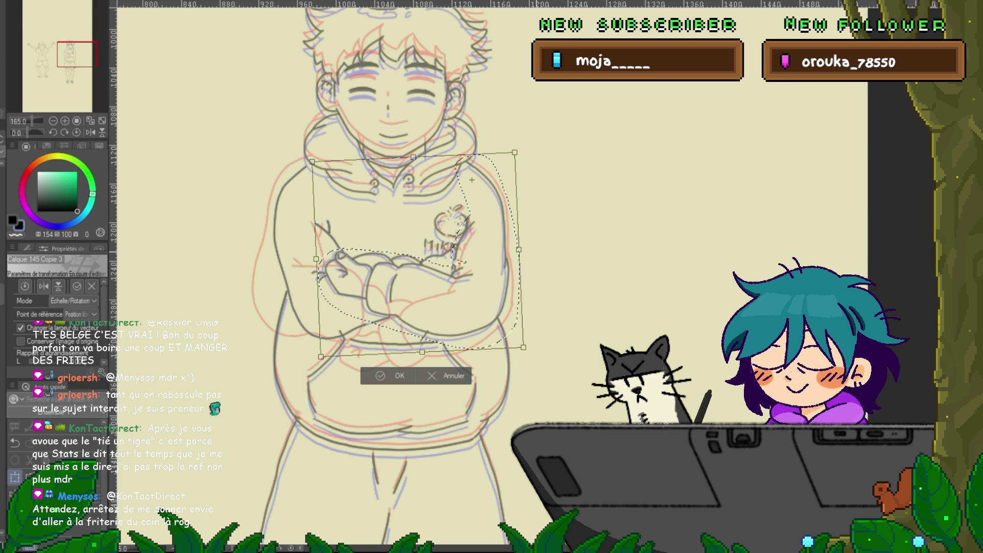
pyautogui.press('Return')
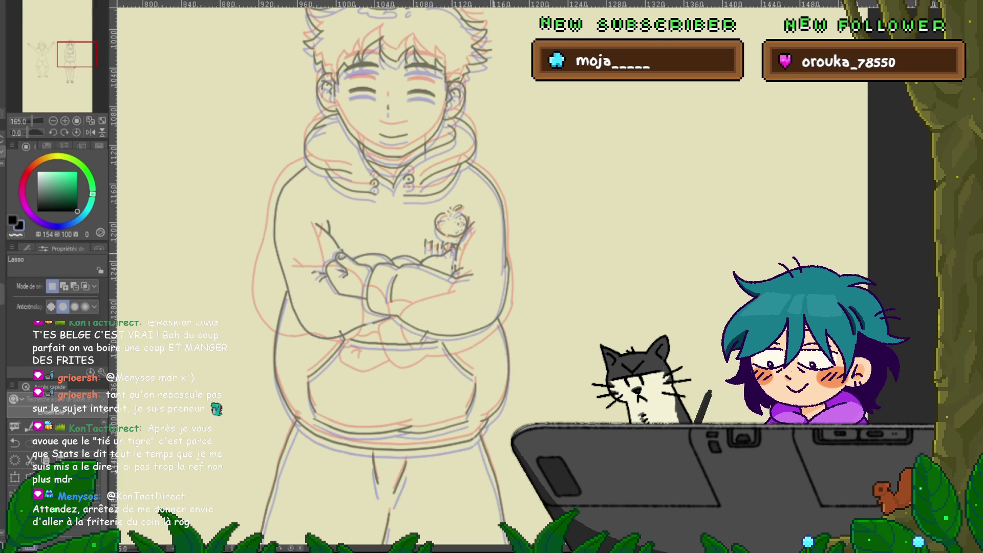
# - Reselect the crossed arms, rotate them counter-clockwise and lower them, then deselect
pyautogui.moveTo(471, 263)
pyautogui.mouseDown()
pyautogui.moveTo(478, 342)
pyautogui.moveTo(513, 304)
pyautogui.moveTo(471, 262)
pyautogui.mouseUp()
pyautogui.hotkey('ctrl', 't')
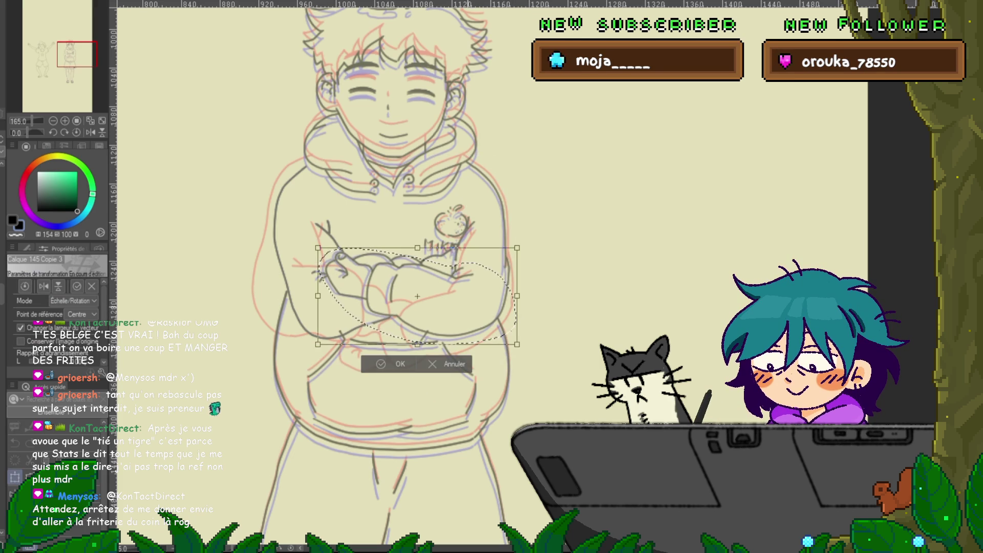
pyautogui.moveTo(307, 246); pyautogui.dragTo(302, 294)
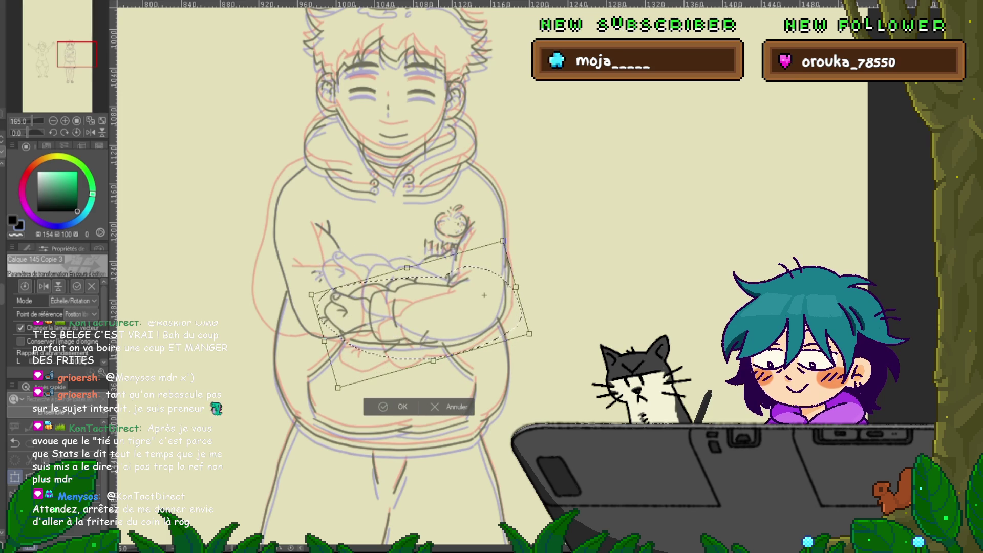
pyautogui.press('Return')
pyautogui.hotkey('ctrl', 'd')
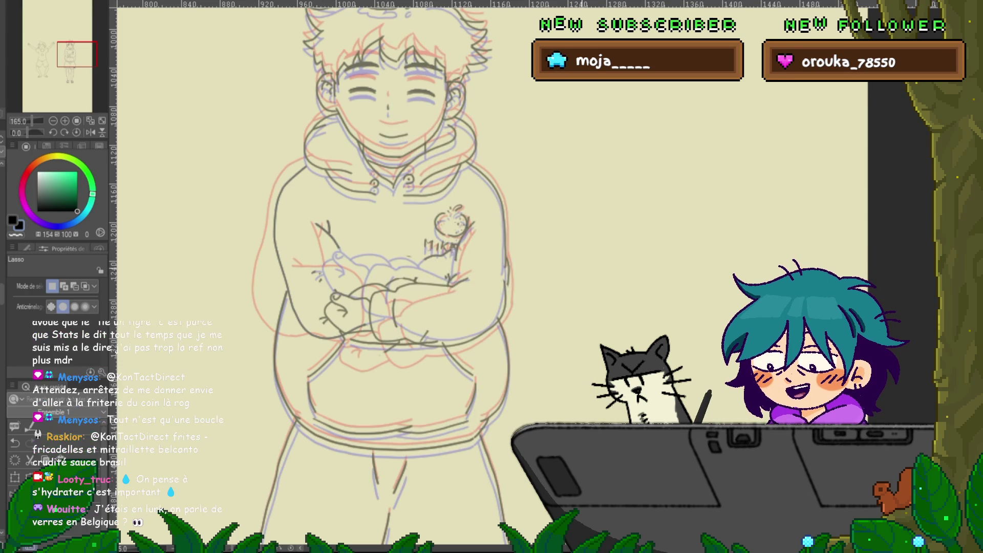
pyautogui.press('p')
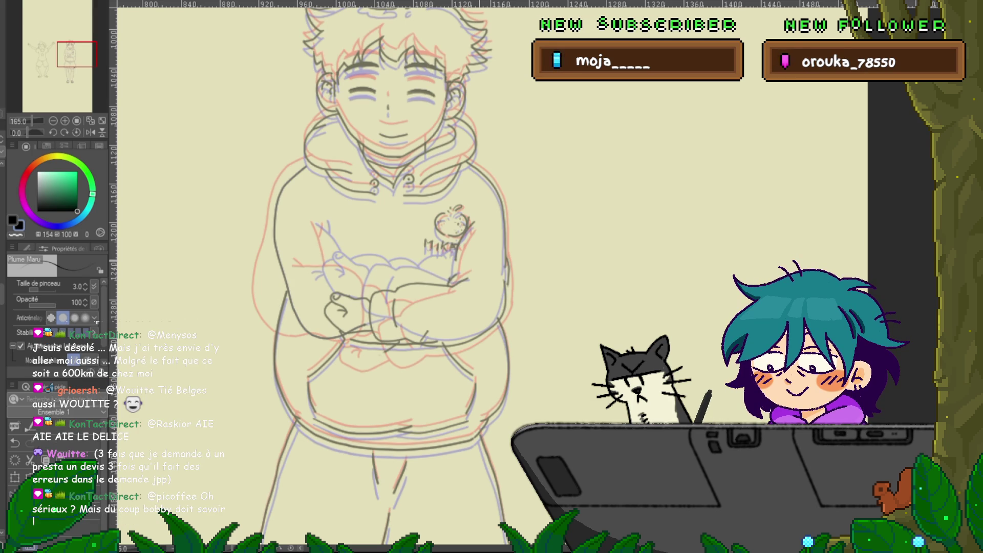
# - Undo the bad stroke drawn along the hoodie's left side
pyautogui.scroll(-2, 379, 277)
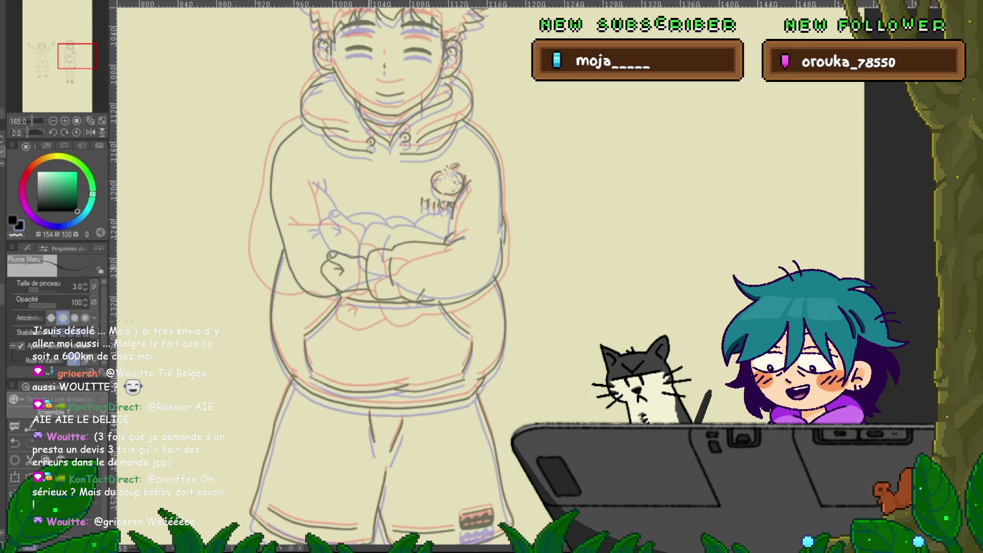
pyautogui.hotkey('ctrl', 'z')
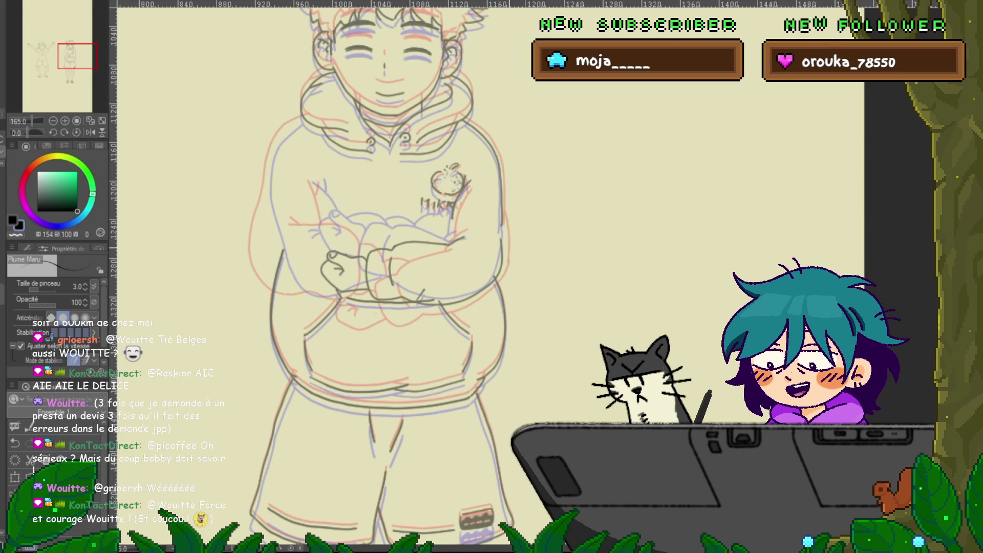
# - Drag the right-side curve's end point upward and compare it against the adjacent frame
pyautogui.press('y')
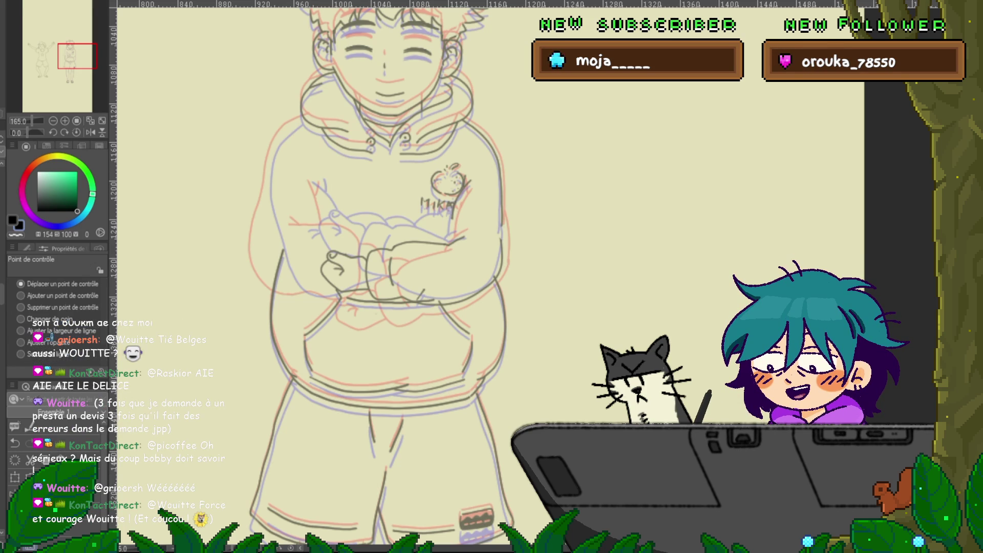
pyautogui.moveTo(500, 238); pyautogui.dragTo(501, 225)
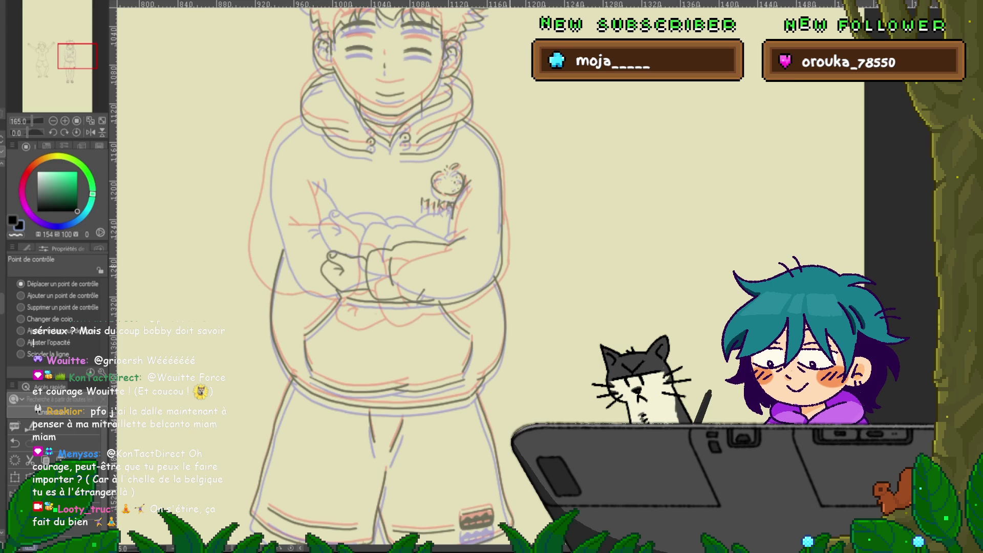
pyautogui.hotkey('ctrl', 'z')
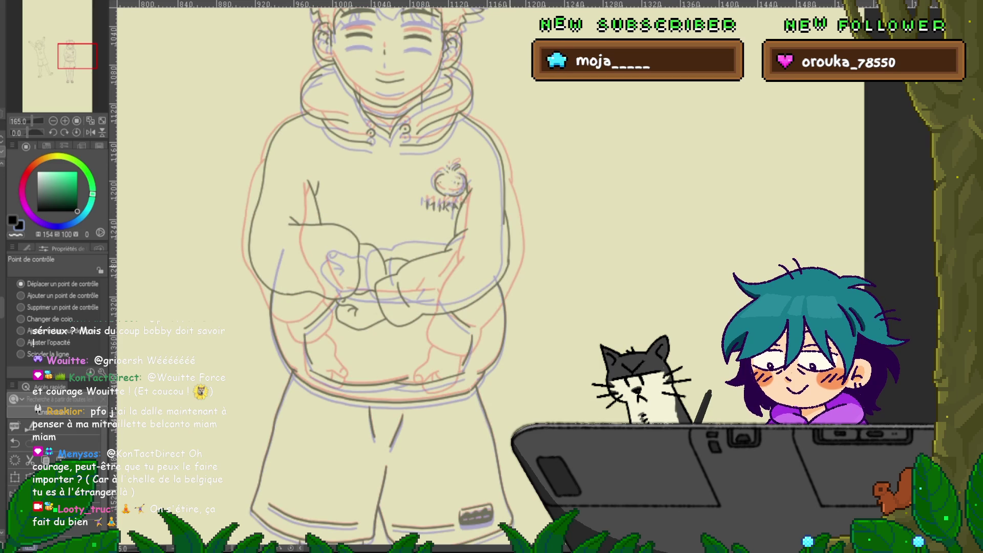
pyautogui.hotkey('ctrl', 'z')
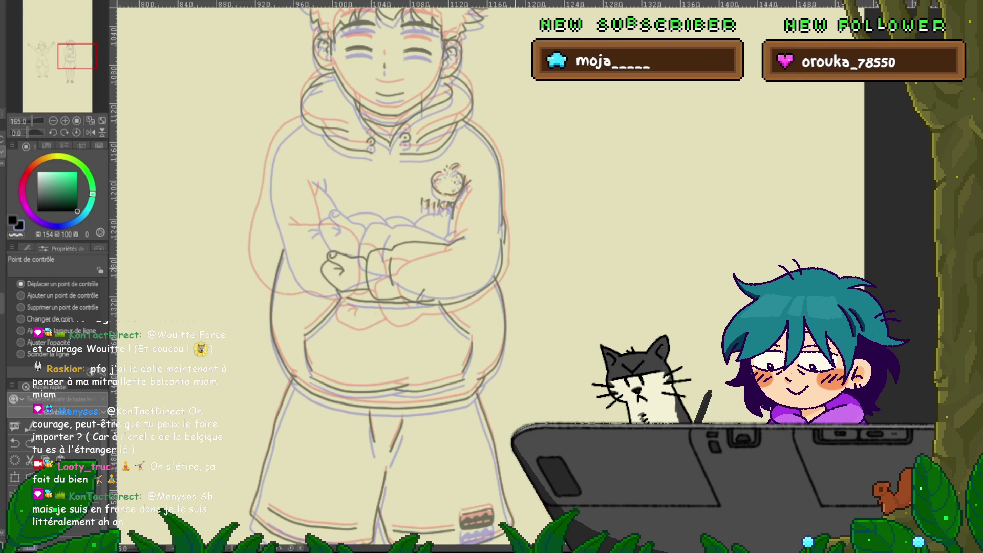
# - Recheck the hoodie's right-side line against the neighbouring frame, then bring the head back into view
pyautogui.press('p')
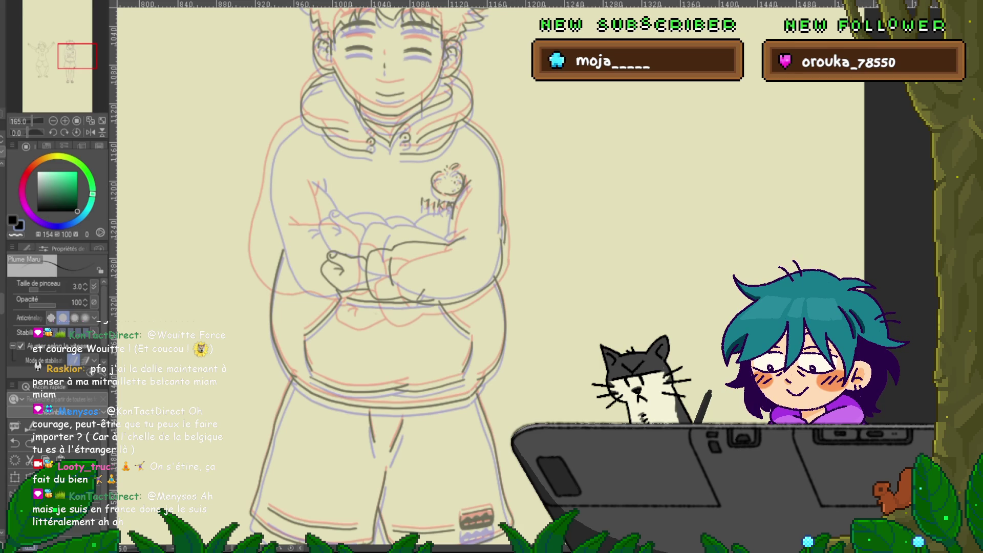
pyautogui.scroll(1, 379, 276)
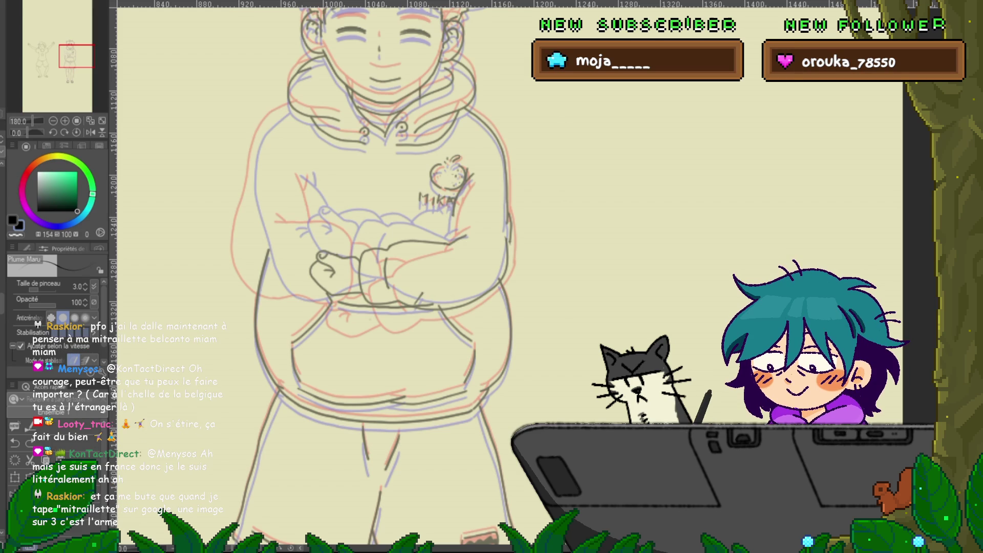
pyautogui.press('y')
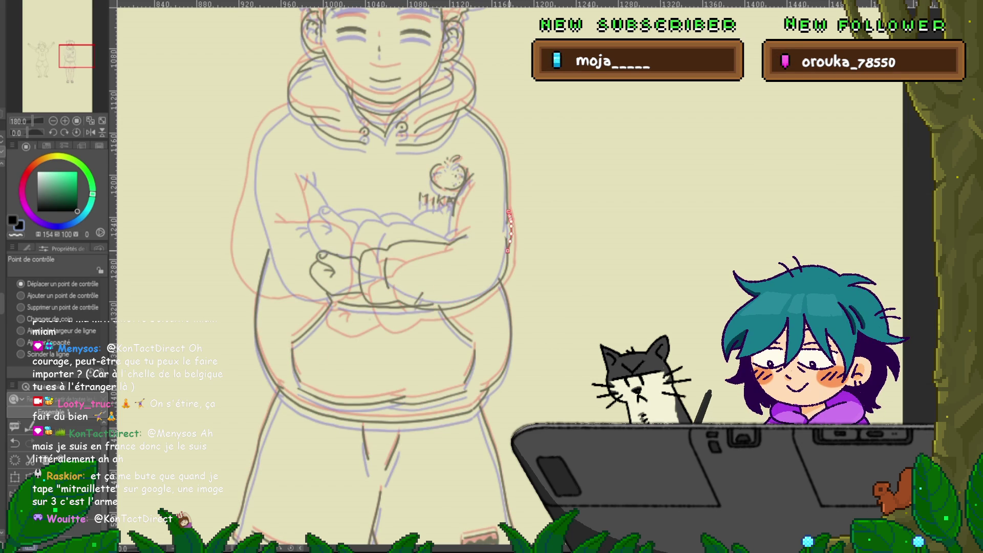
pyautogui.hotkey('ctrl', 'z')
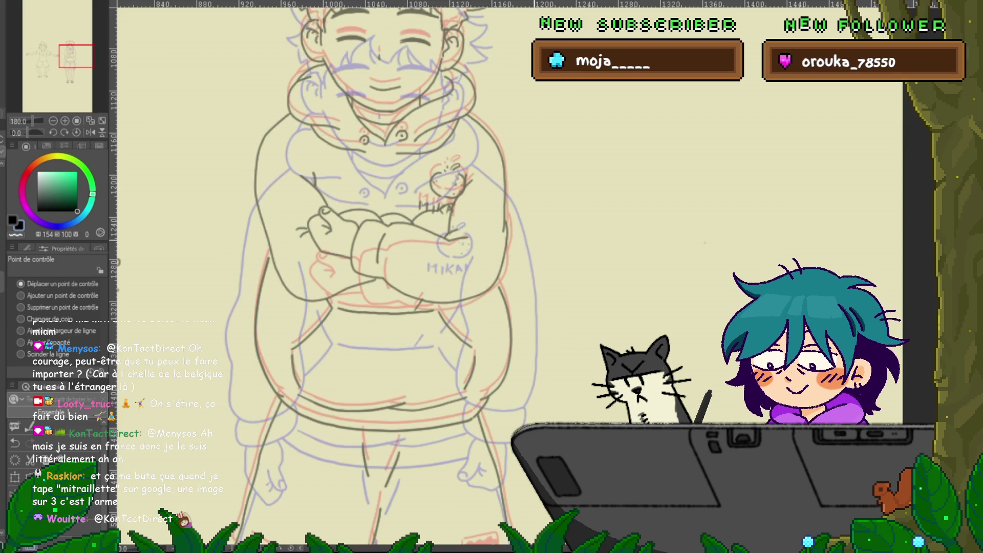
pyautogui.hotkey('ctrl', 'y')
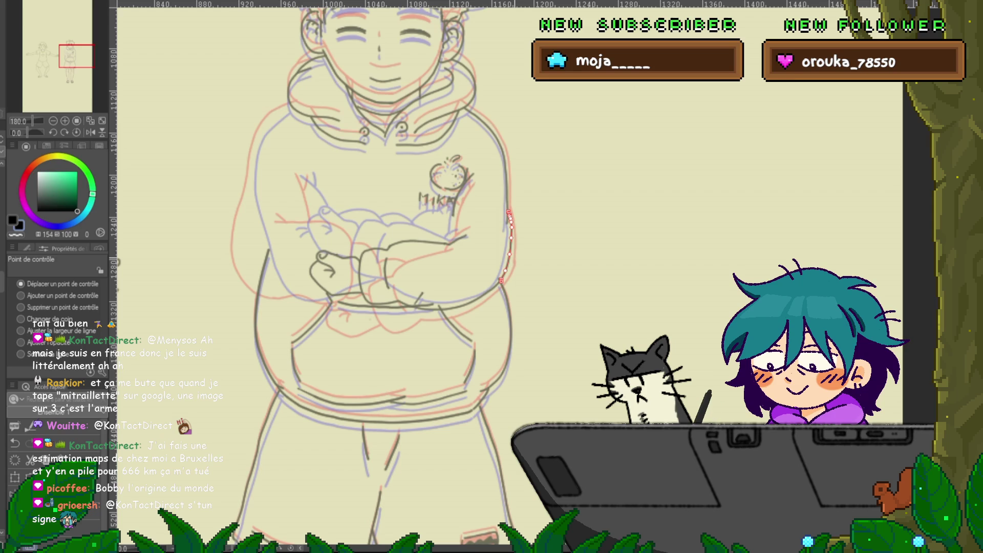
pyautogui.moveTo(384, 277)
pyautogui.mouseDown()
pyautogui.moveTo(408, 320)
pyautogui.moveTo(397, 309)
pyautogui.mouseUp()
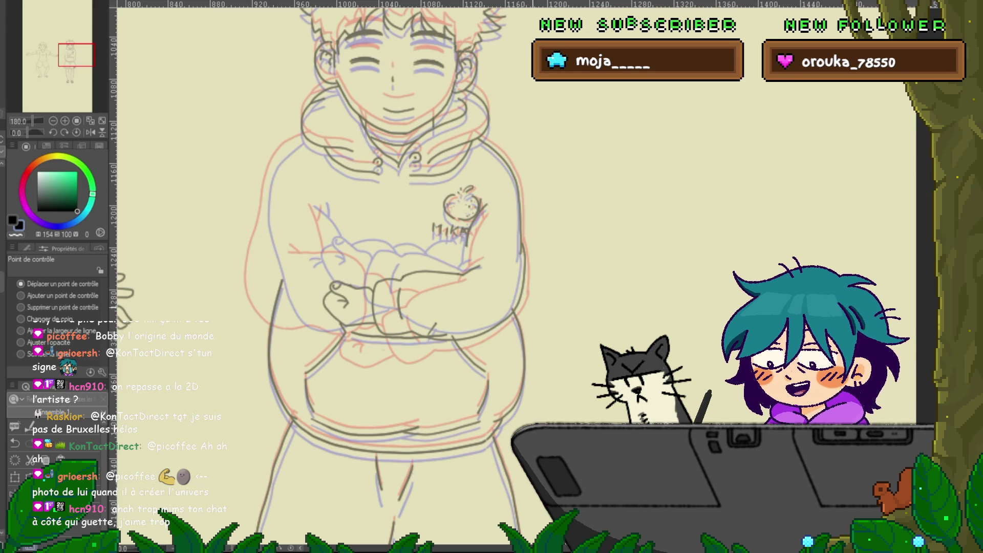
# - Select the horizontal arm line and the hoodie's right-edge line, then return to the Plume Maru pen
pyautogui.scroll(2, 389, 277)
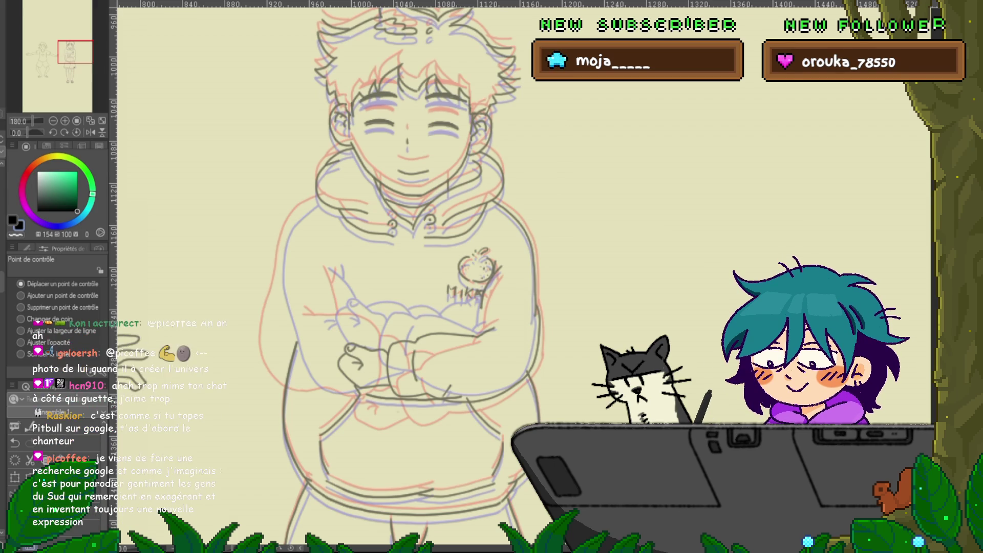
pyautogui.scroll(-3, 394, 271)
pyautogui.scroll(1, 394, 271)
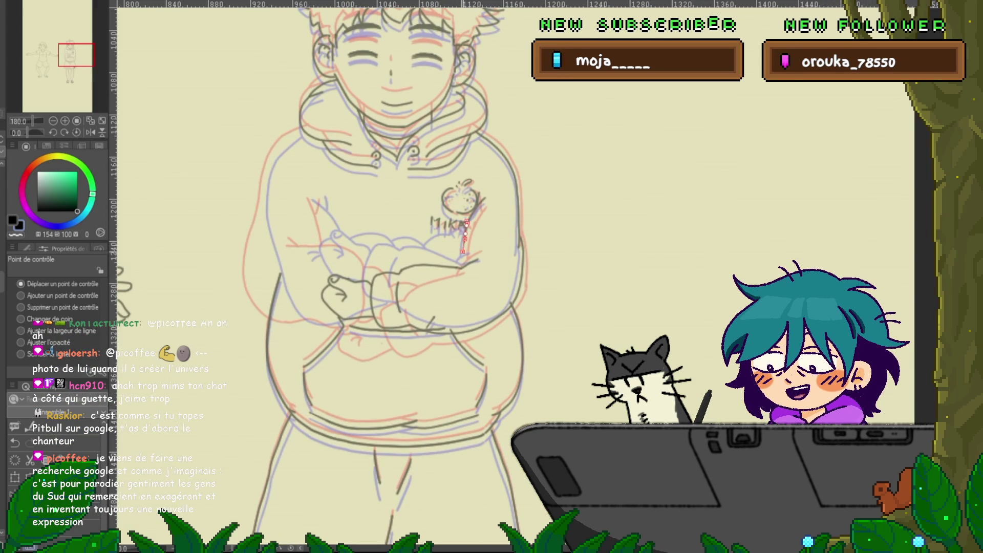
pyautogui.click(440, 265)
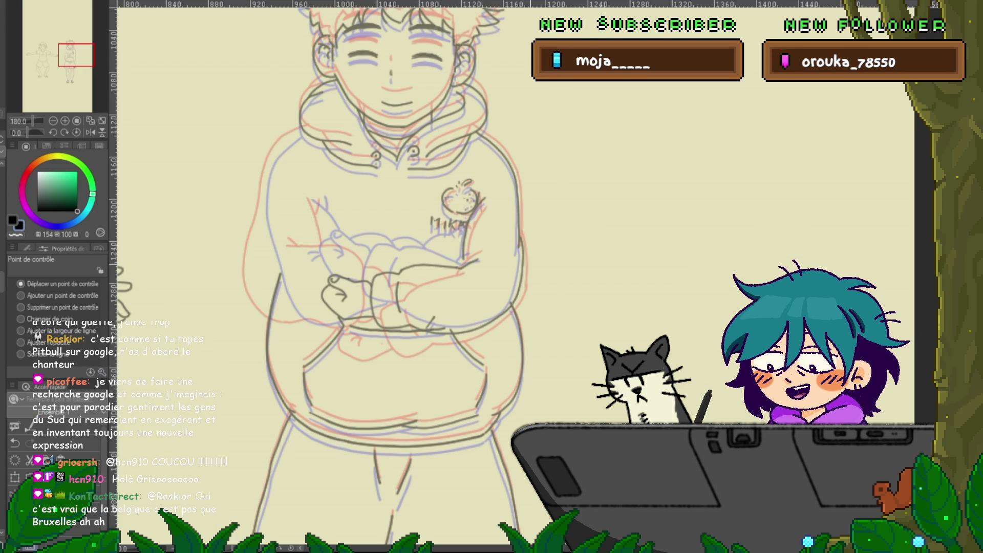
pyautogui.click(521, 266)
pyautogui.press('p')
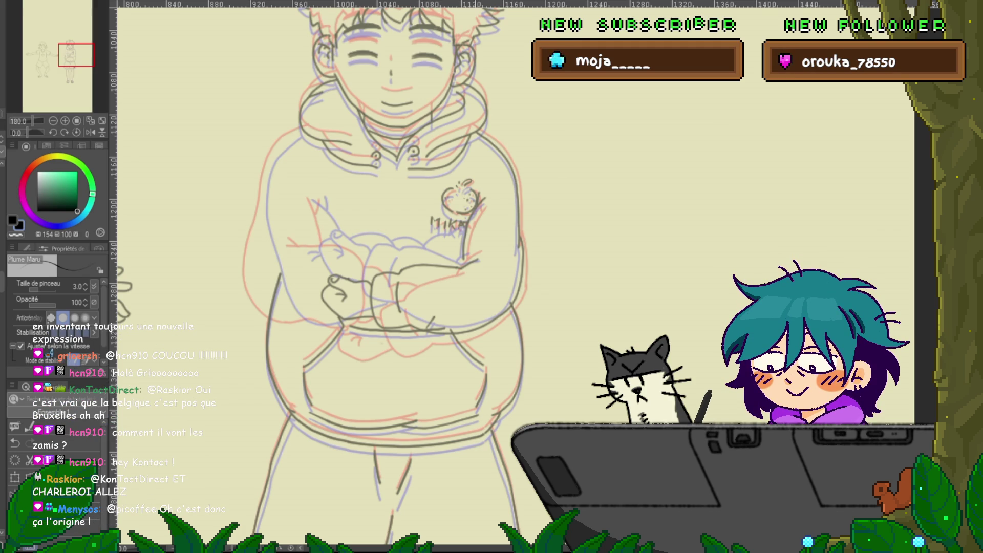
pyautogui.moveTo(389, 276); pyautogui.dragTo(396, 287)
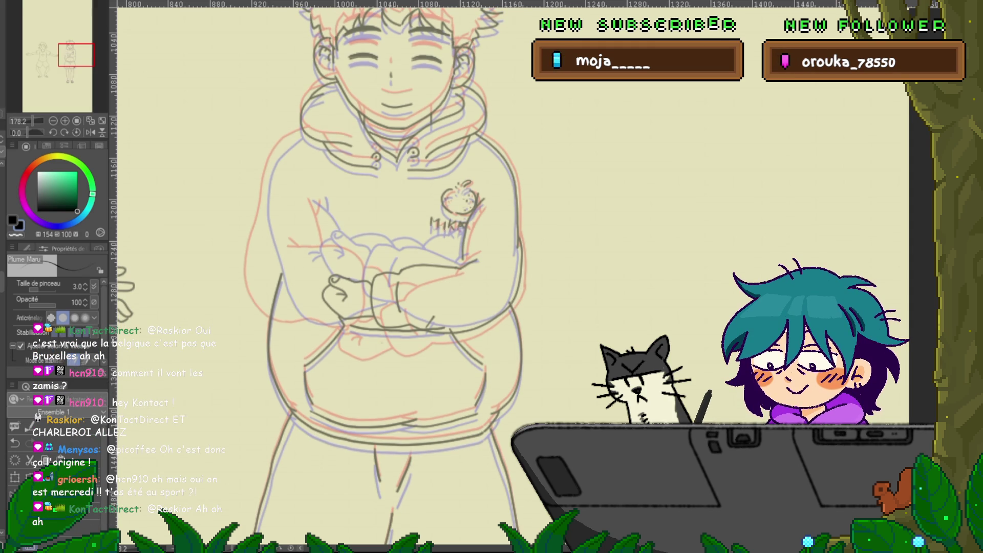
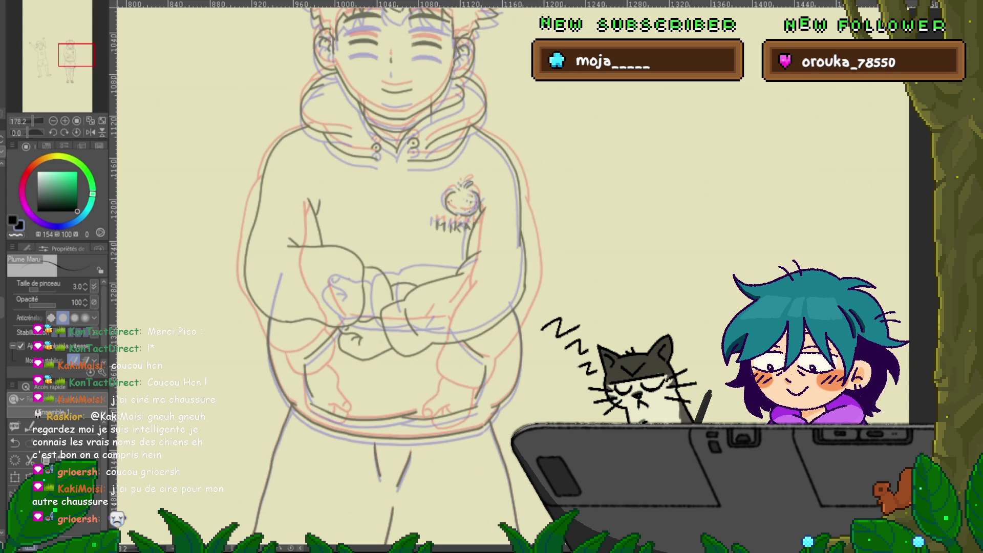
# - Select the Control Point tool in Move control point mode, after briefly trying Delete control point
pyautogui.press('y')
pyautogui.click(21, 308)
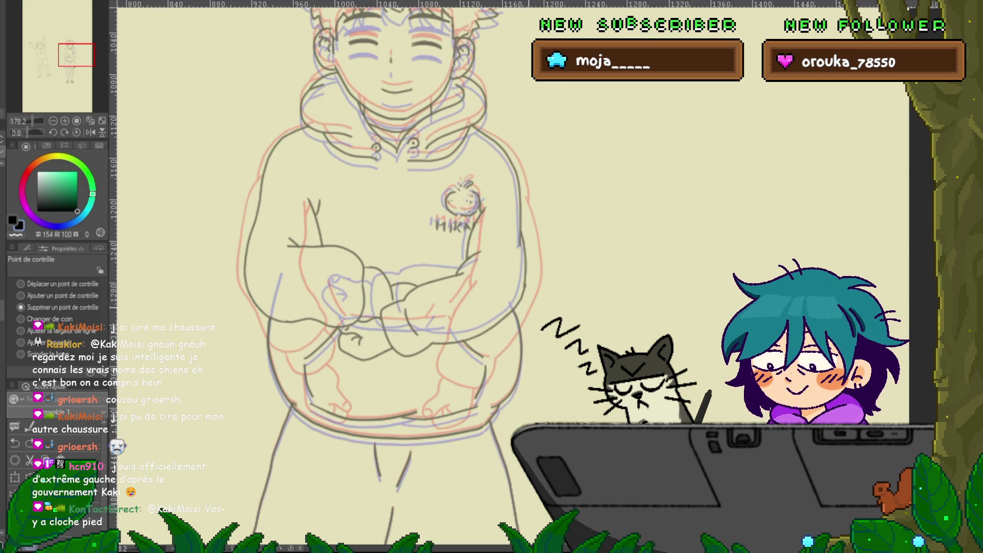
pyautogui.click(21, 284)
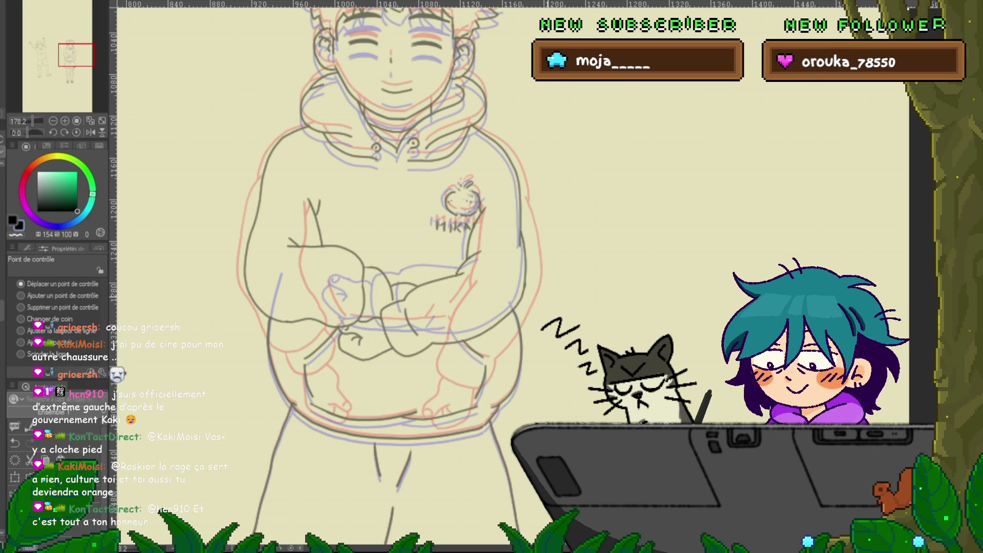
pyautogui.moveTo(358, 256); pyautogui.dragTo(392, 246)
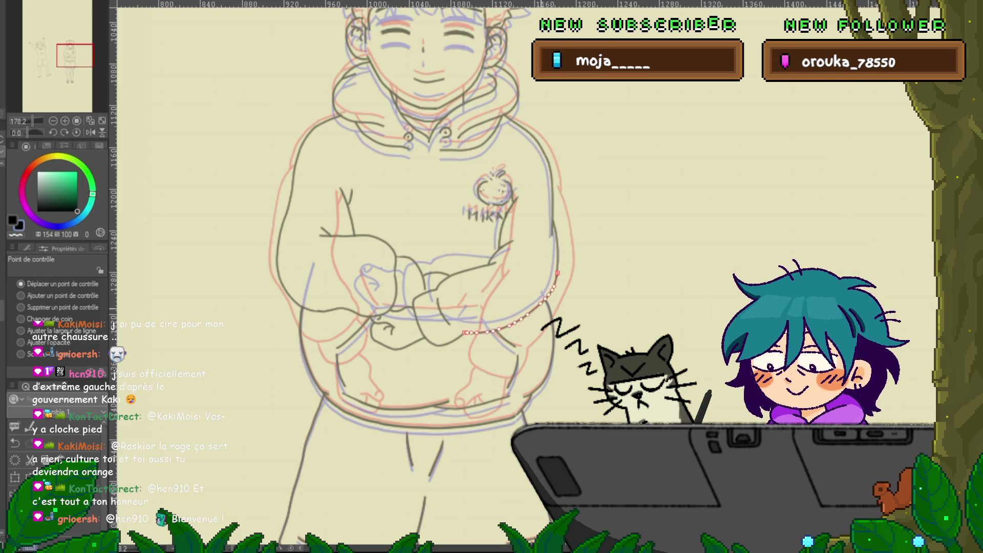
# - Select the vector line along the right arm, then deselect it
pyautogui.scroll(-1, 420, 272)
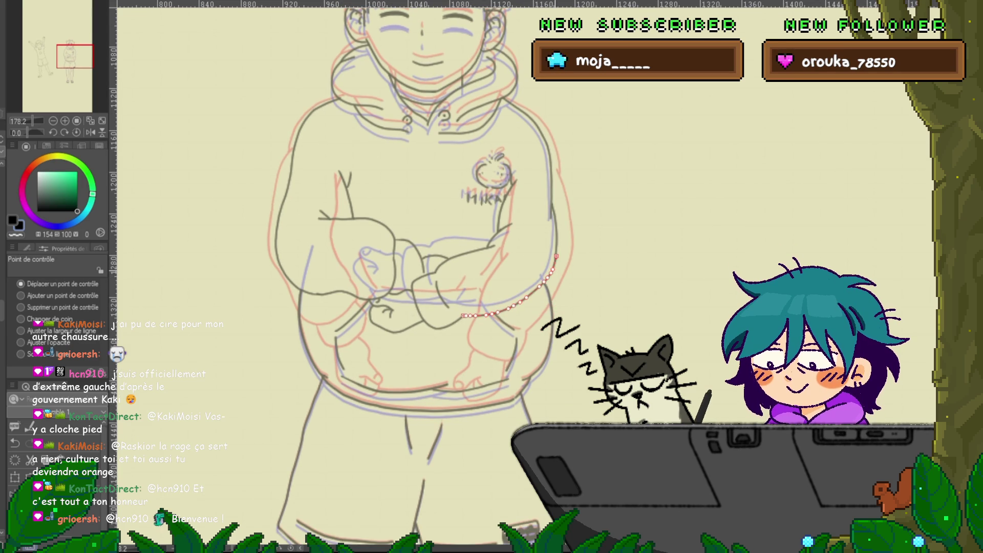
pyautogui.click(522, 302)
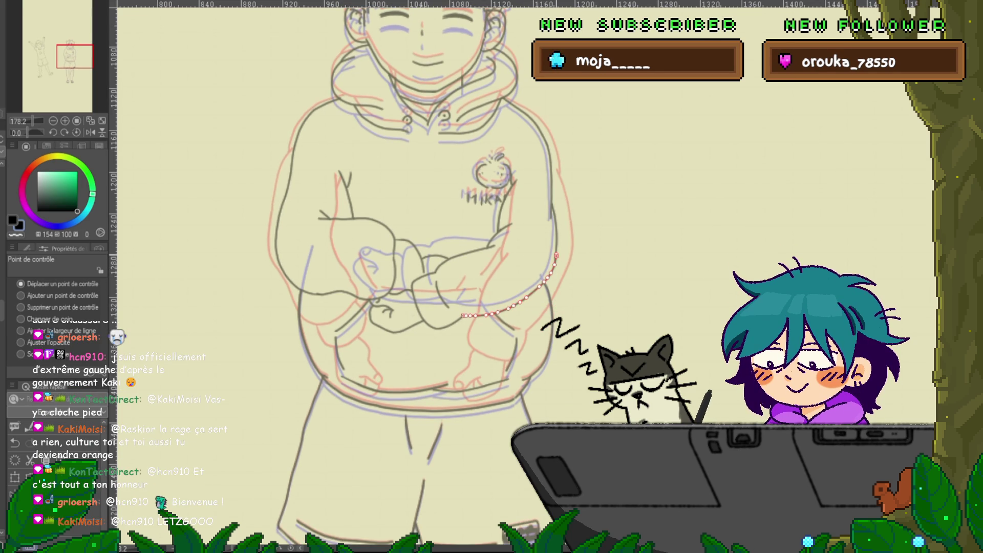
pyautogui.press('Delete')
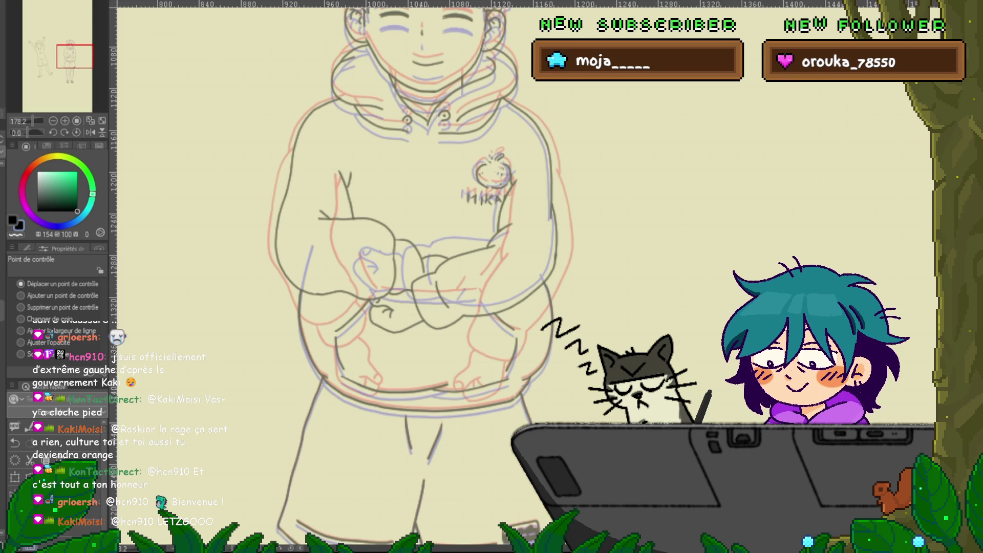
# - Step through undo/redo versions of the crossed arms until the higher-placed arms show
pyautogui.hotkey('ctrl', 'z')
pyautogui.hotkey('ctrl', 'y')
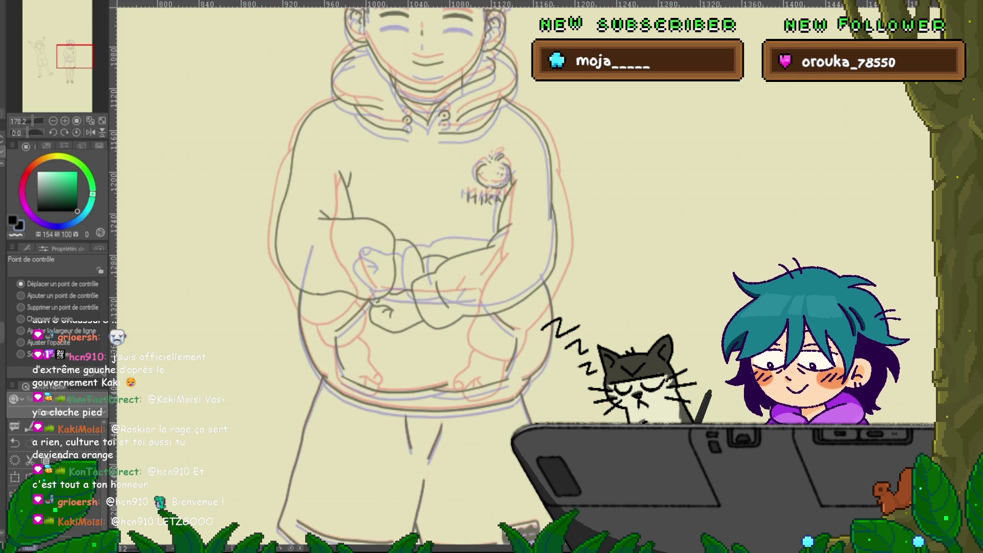
pyautogui.hotkey('ctrl', 'z')
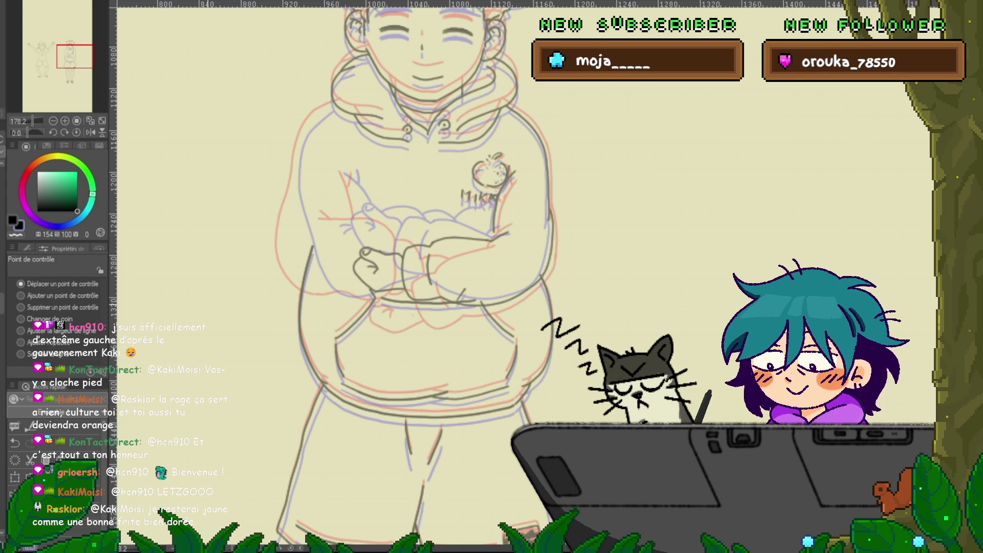
pyautogui.scroll(-2, 409, 277)
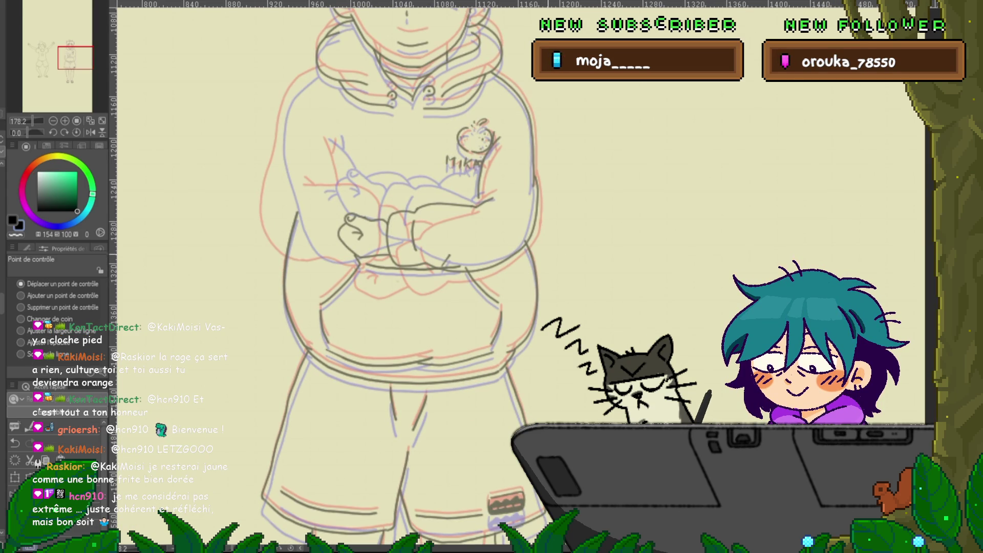
pyautogui.press('space')
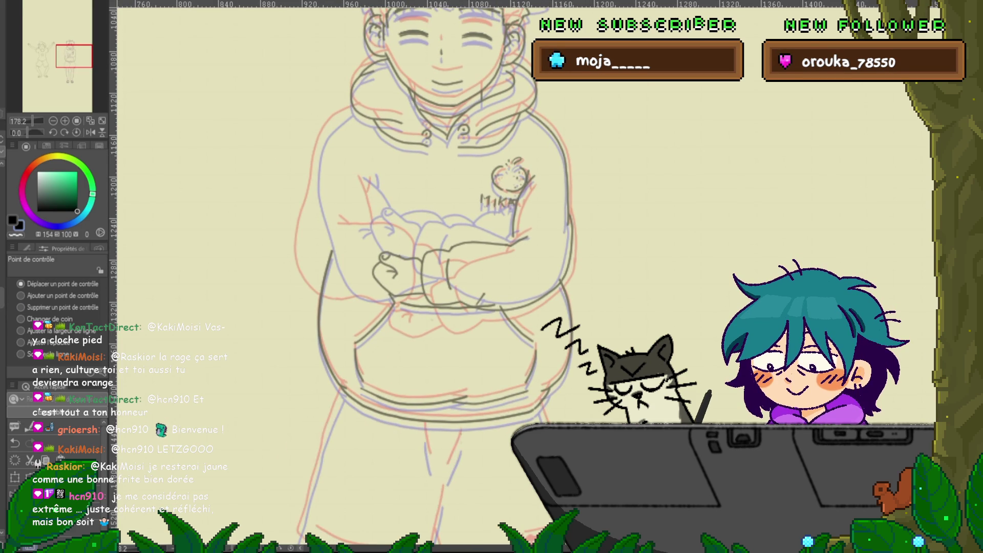
pyautogui.hotkey('ctrl', 'z')
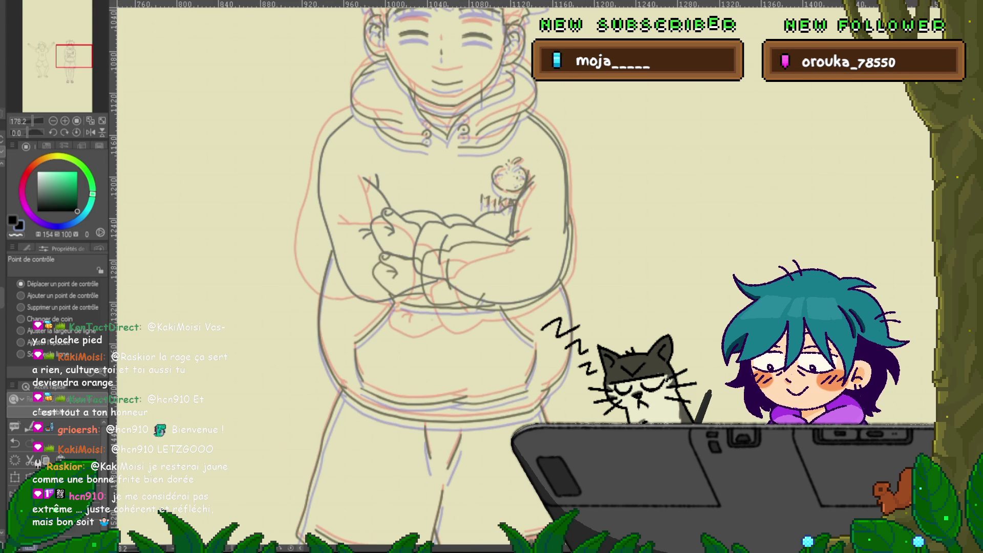
pyautogui.hotkey('ctrl', 'z')
pyautogui.hotkey('ctrl', 'y')
pyautogui.hotkey('ctrl', 'z')
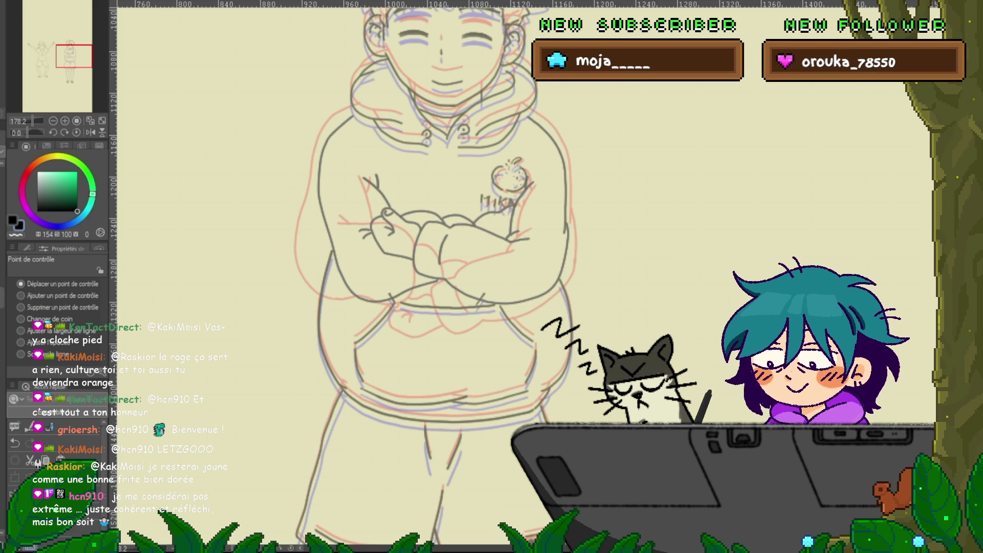
pyautogui.moveTo(425, 276); pyautogui.dragTo(403, 299)
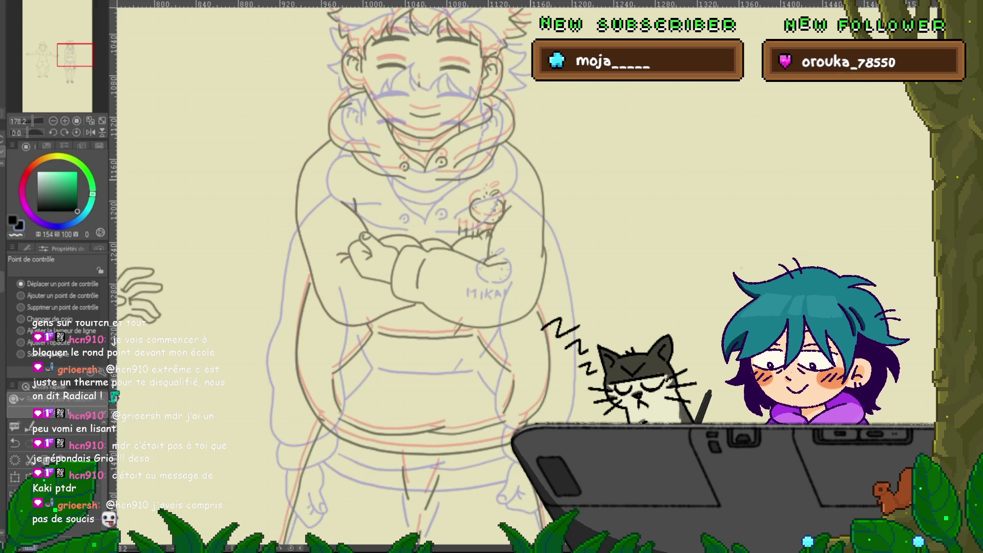
pyautogui.hotkey('ctrl', 'z')
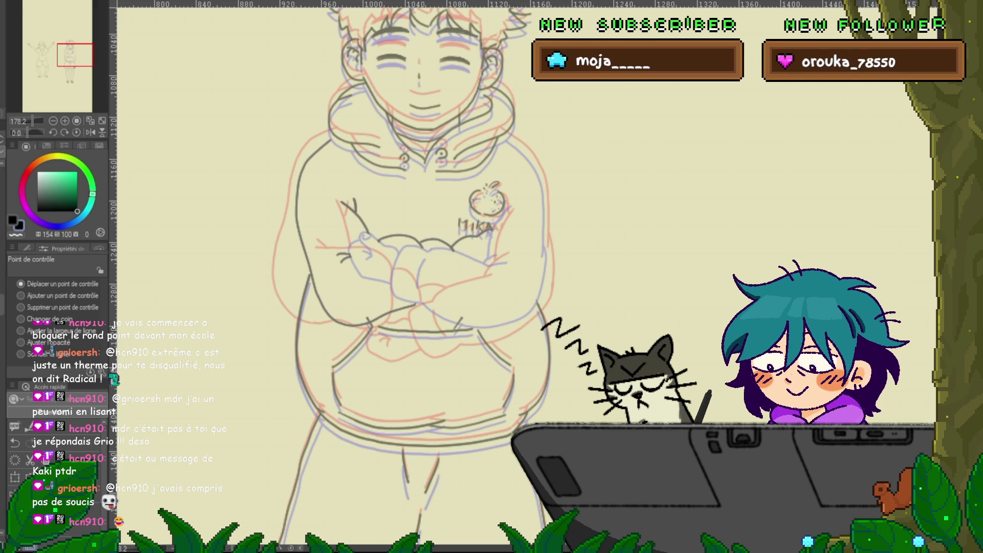
# - Lasso the apple emblem on the chest and transform it into a slightly tilted position
pyautogui.press('m')
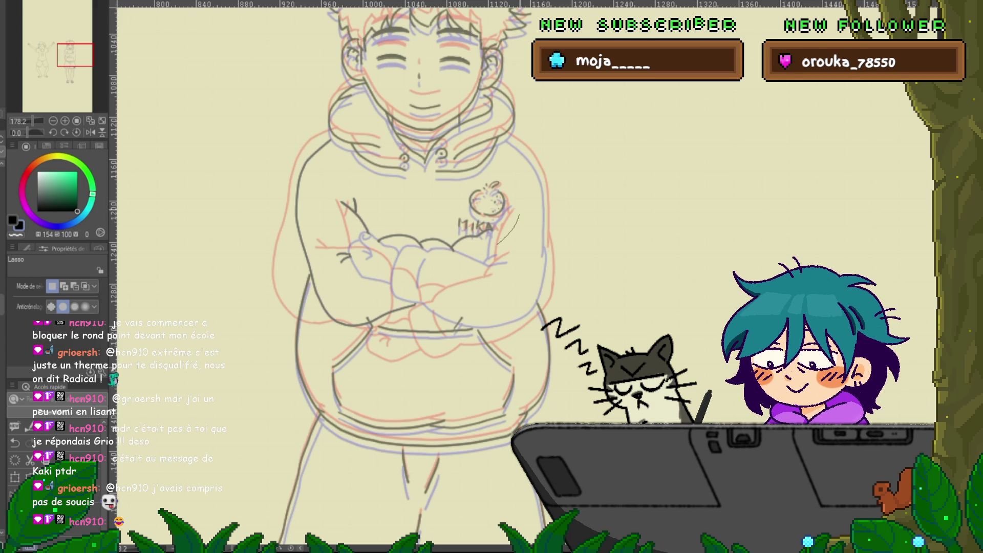
pyautogui.moveTo(496, 243)
pyautogui.mouseDown()
pyautogui.moveTo(461, 200)
pyautogui.moveTo(487, 212)
pyautogui.mouseUp()
pyautogui.hotkey('ctrl', 't')
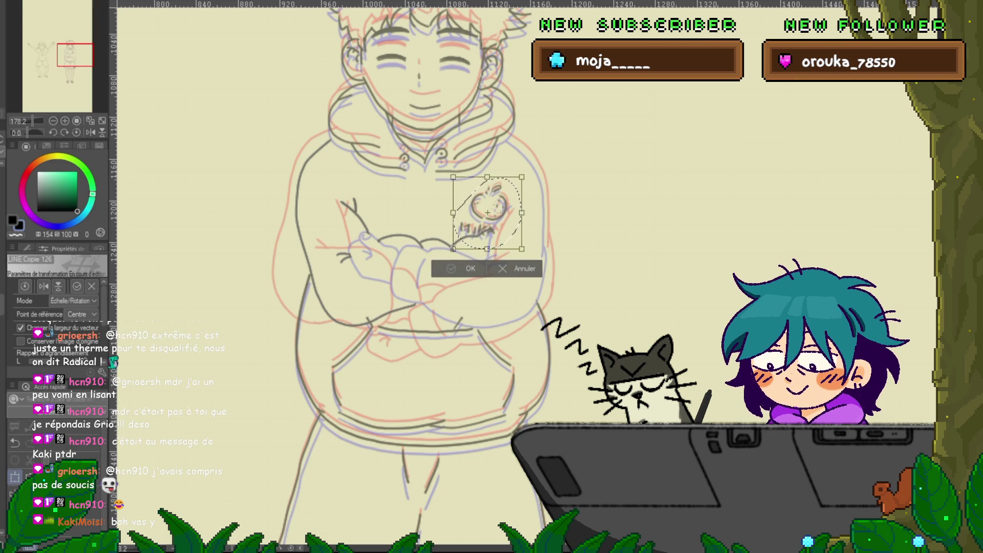
pyautogui.press('Return')
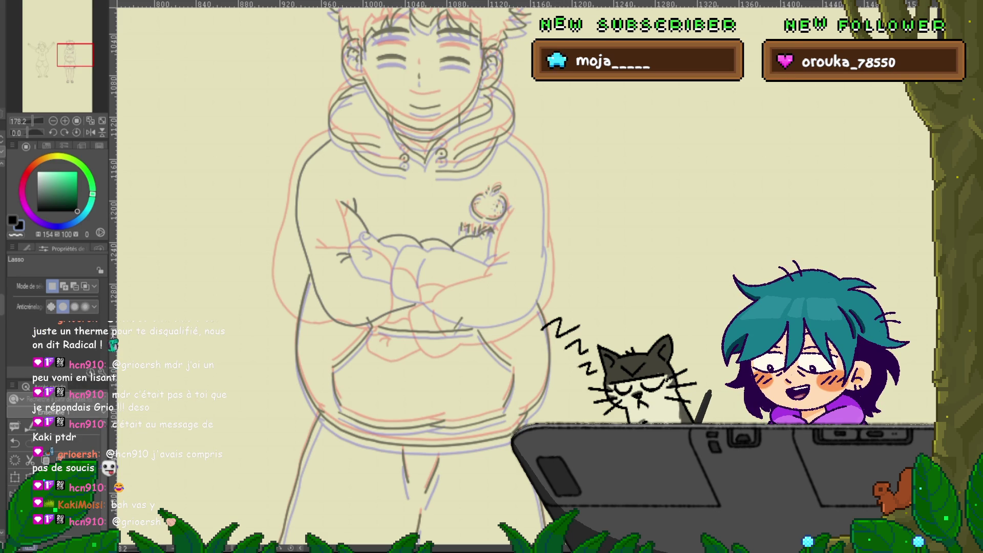
pyautogui.press('p')
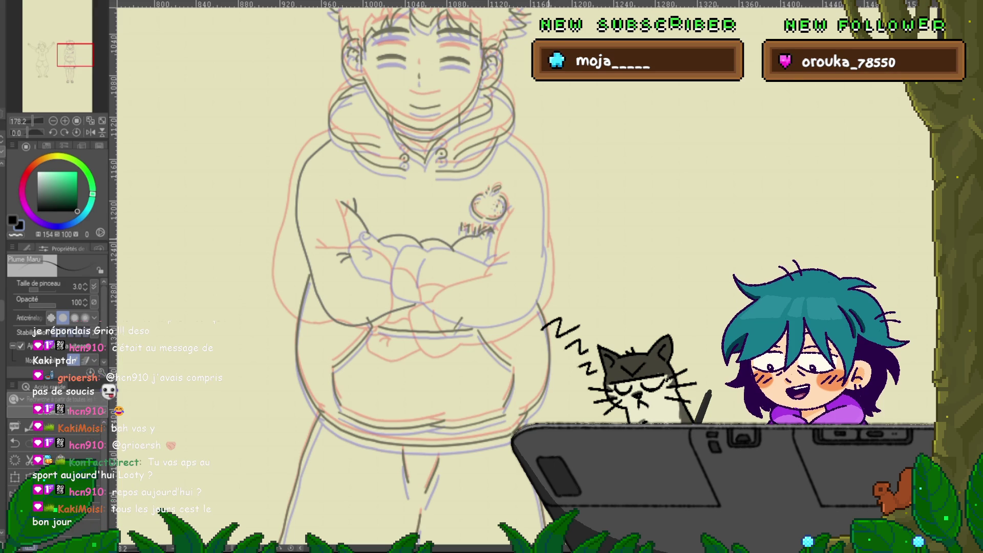
# - Open a free transform box around the torso and crossed-arms line art
pyautogui.moveTo(420, 276)
pyautogui.mouseDown()
pyautogui.moveTo(389, 277)
pyautogui.moveTo(429, 284)
pyautogui.mouseUp()
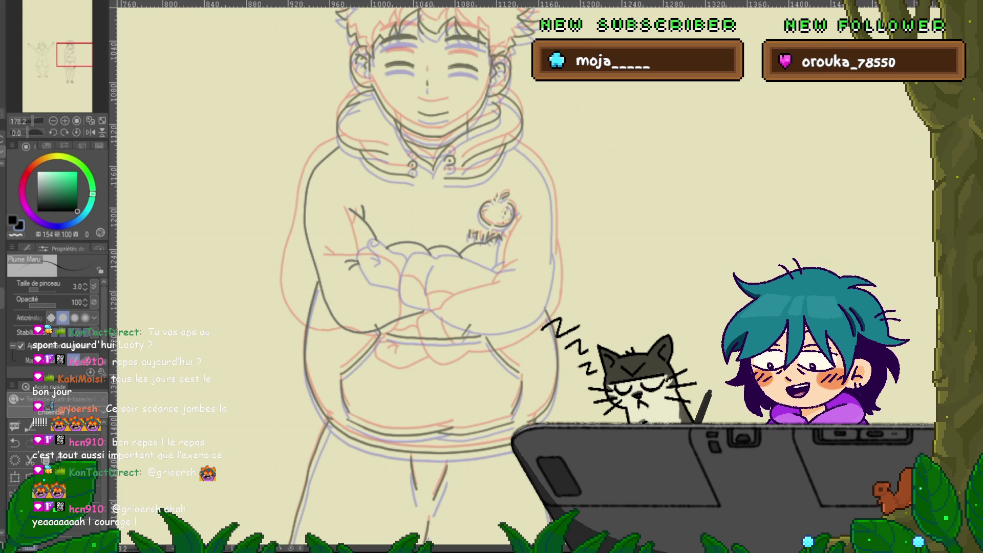
pyautogui.hotkey('ctrl', 't')
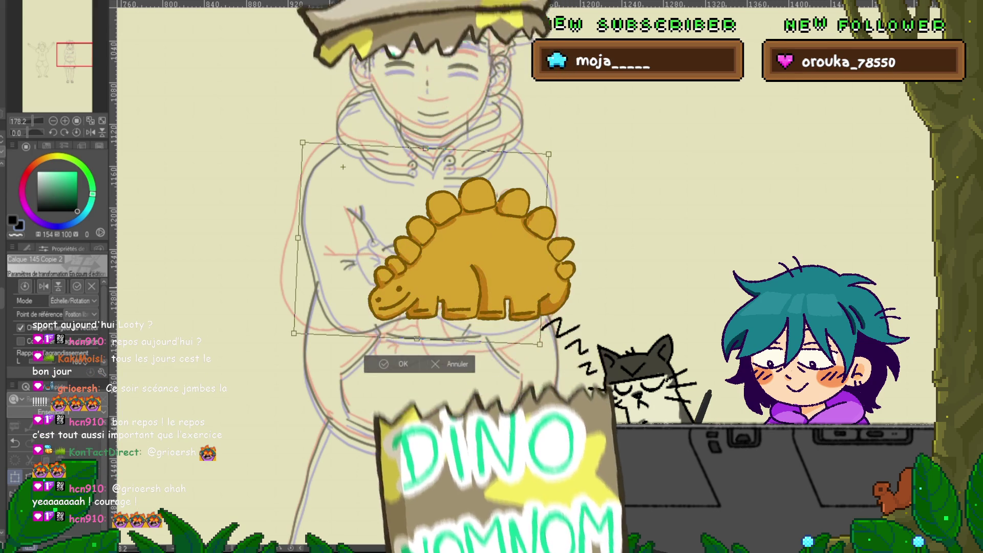
# - Nudge the torso line art up and right, commit it, then test and undo an arm stroke
pyautogui.press('Up')
pyautogui.press('Right')
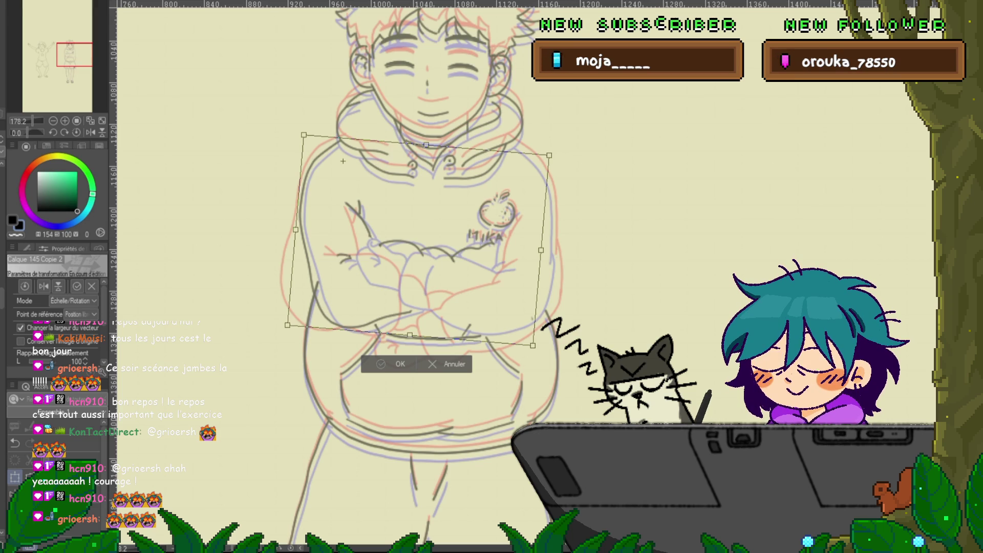
pyautogui.press('Return')
pyautogui.moveTo(510, 253)
pyautogui.mouseDown()
pyautogui.moveTo(410, 235)
pyautogui.moveTo(379, 240)
pyautogui.moveTo(318, 284)
pyautogui.moveTo(367, 347)
pyautogui.mouseUp()
pyautogui.hotkey('ctrl', 'z')
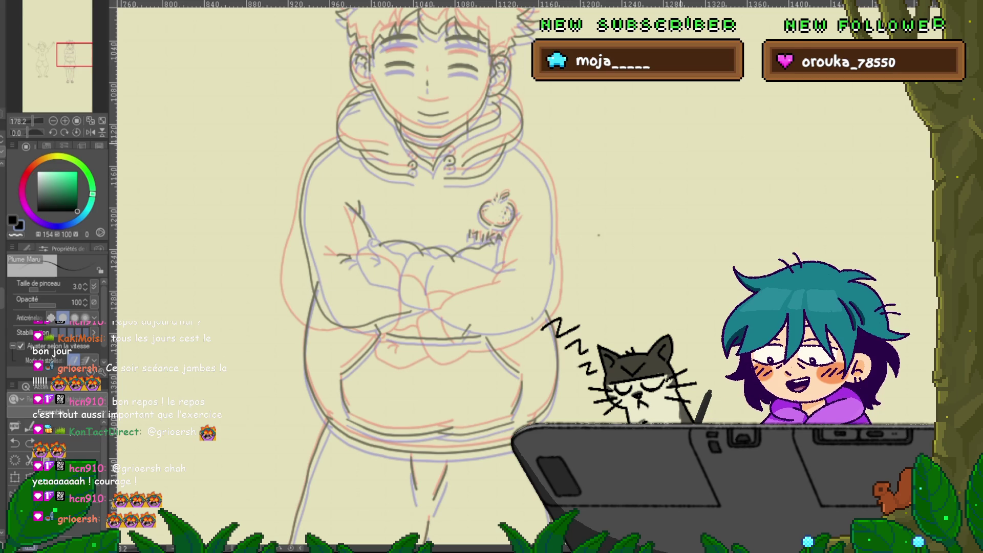
# - Lasso the crossed arms and rotate them about 10° clockwise around a pivot below the right arm
pyautogui.press('m')
pyautogui.moveTo(368, 243); pyautogui.dragTo(511, 241)
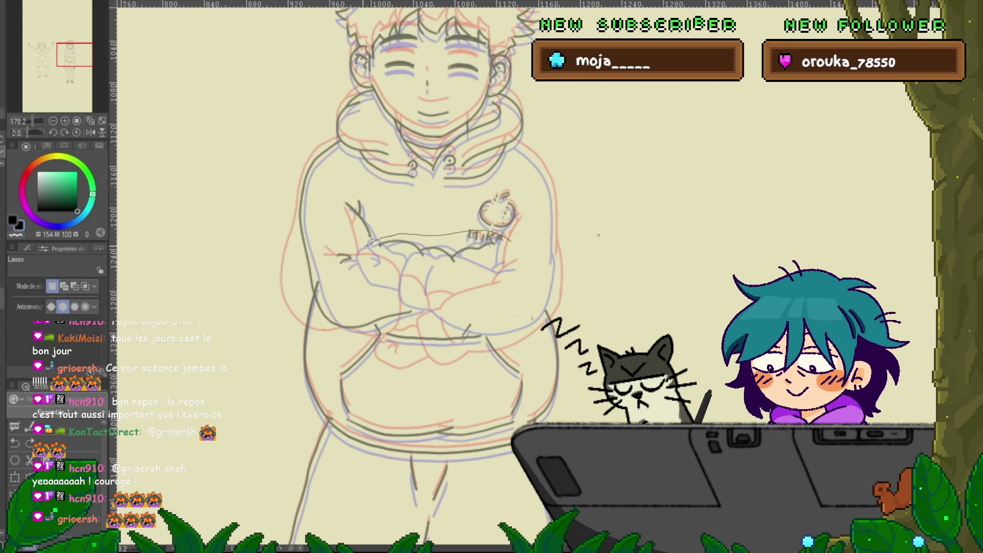
pyautogui.moveTo(328, 272)
pyautogui.mouseDown()
pyautogui.moveTo(307, 317)
pyautogui.moveTo(511, 239)
pyautogui.mouseUp()
pyautogui.hotkey('ctrl', 't')
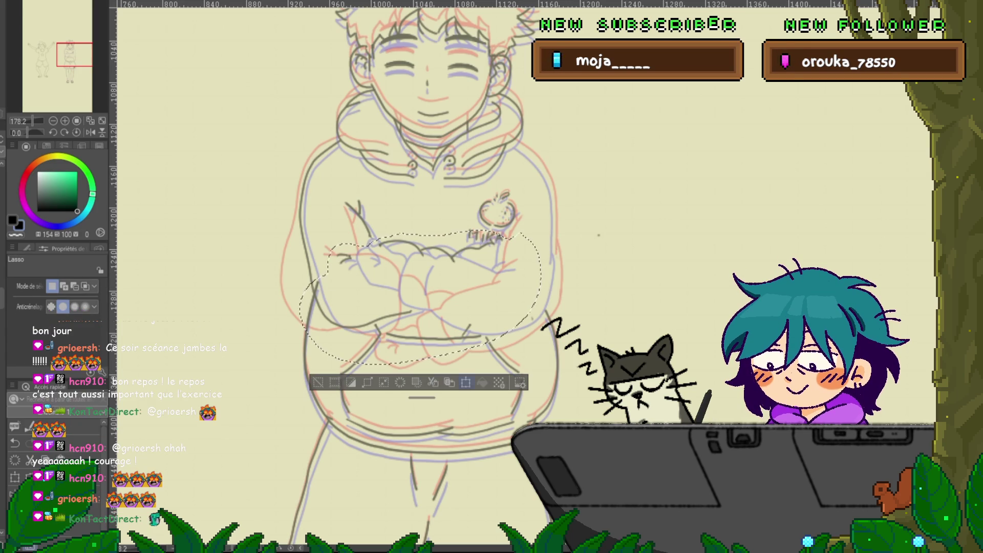
pyautogui.moveTo(419, 297); pyautogui.dragTo(341, 278)
pyautogui.moveTo(553, 287); pyautogui.dragTo(550, 316)
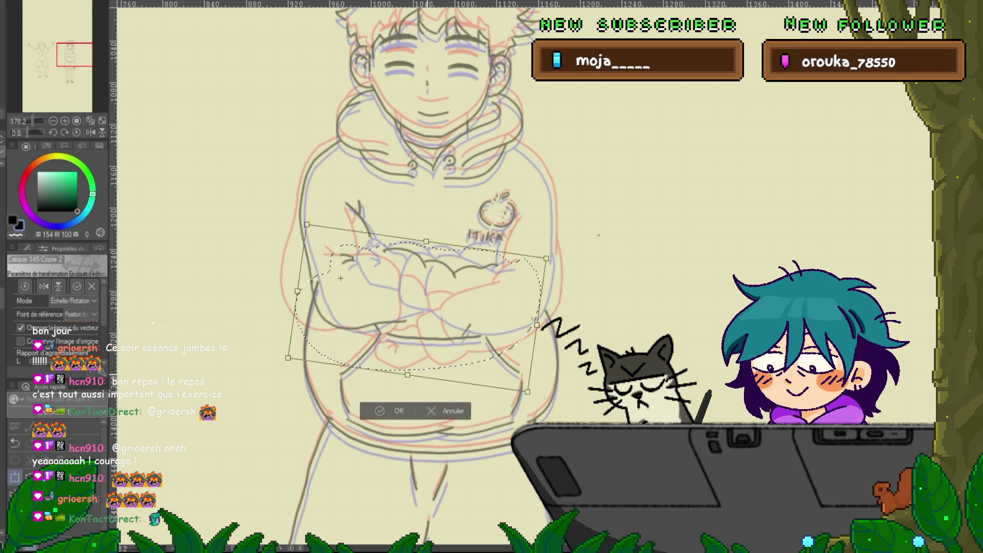
pyautogui.press('Return')
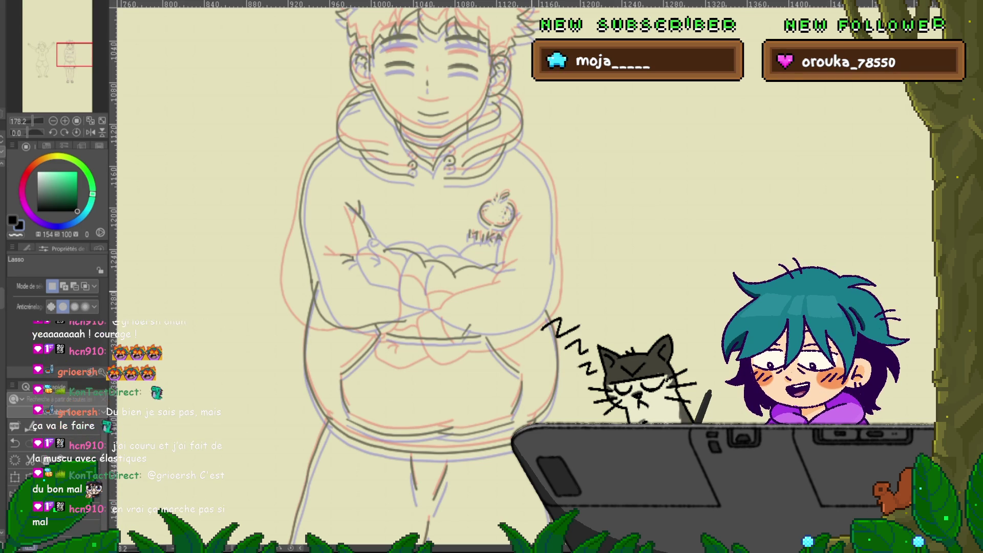
# - Switch to the Plume Maru pen, then to the Control Point tool
pyautogui.press('p')
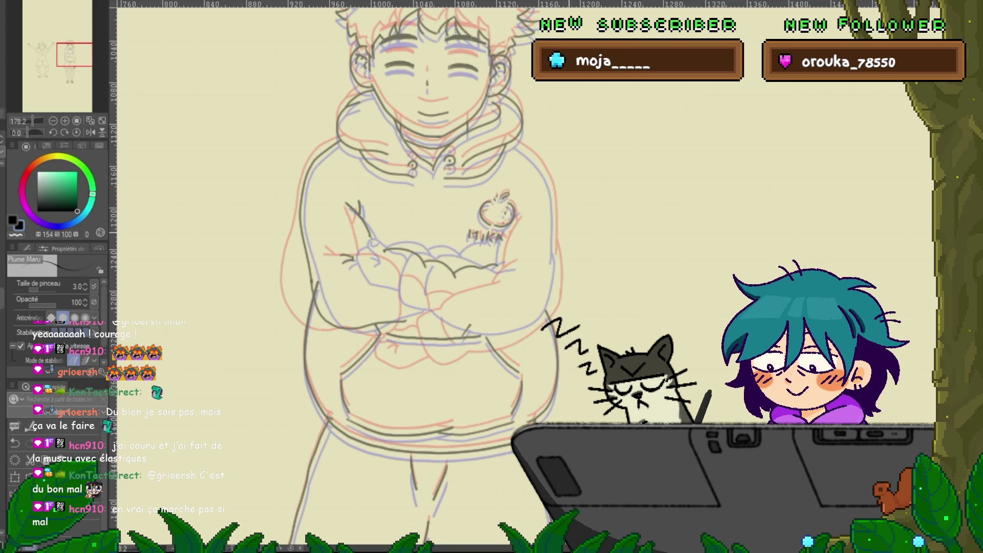
pyautogui.press('y')
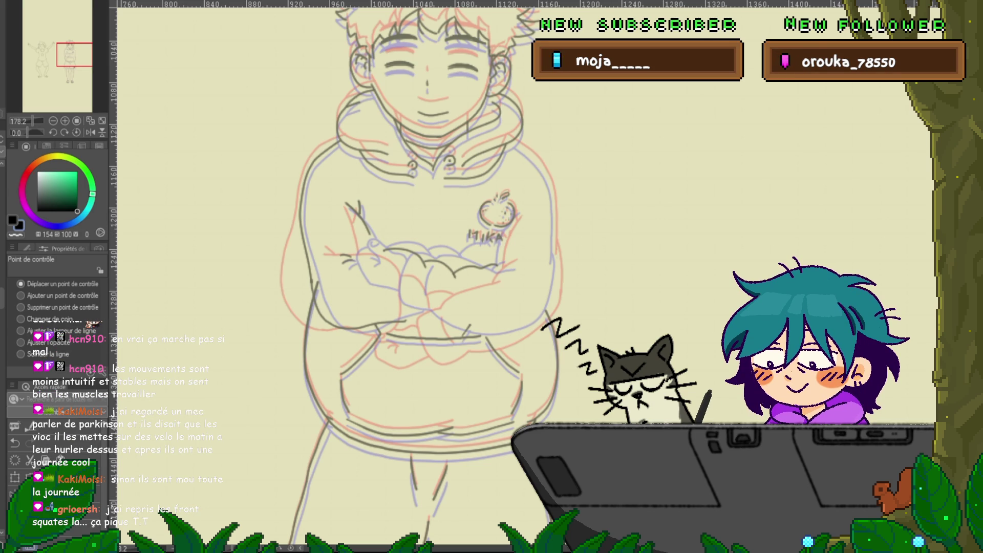
# - Compare the old and redrawn crossed-arm inks with undo/redo, keeping the finer redrawn version
pyautogui.press('p')
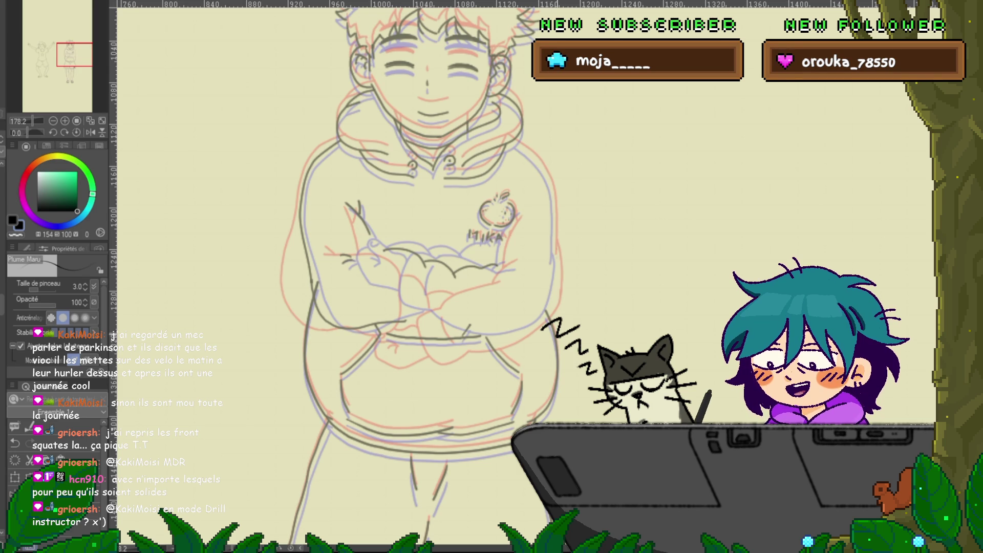
pyautogui.hotkey('ctrl', 'y')
pyautogui.hotkey('ctrl', 'z')
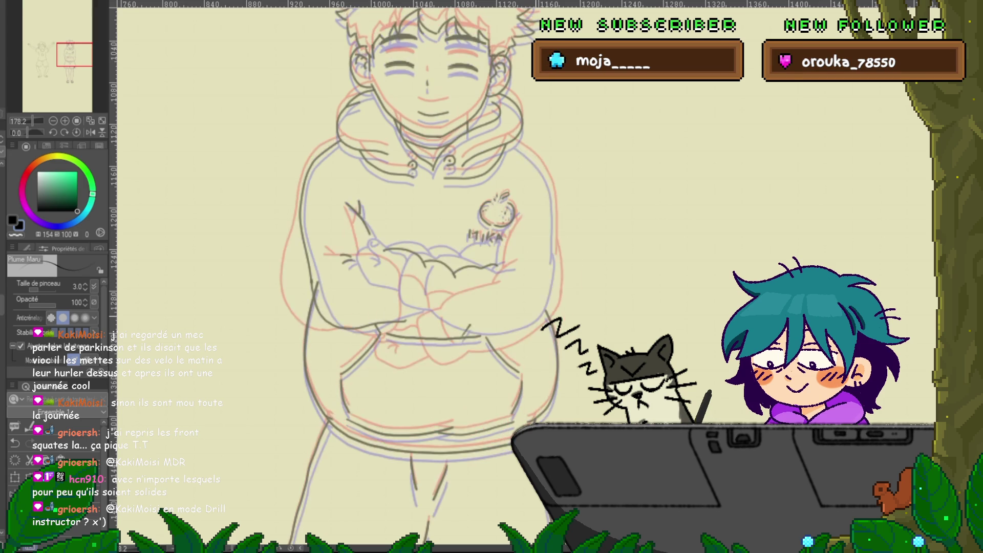
pyautogui.hotkey('ctrl', 'y')
pyautogui.hotkey('ctrl', 'z')
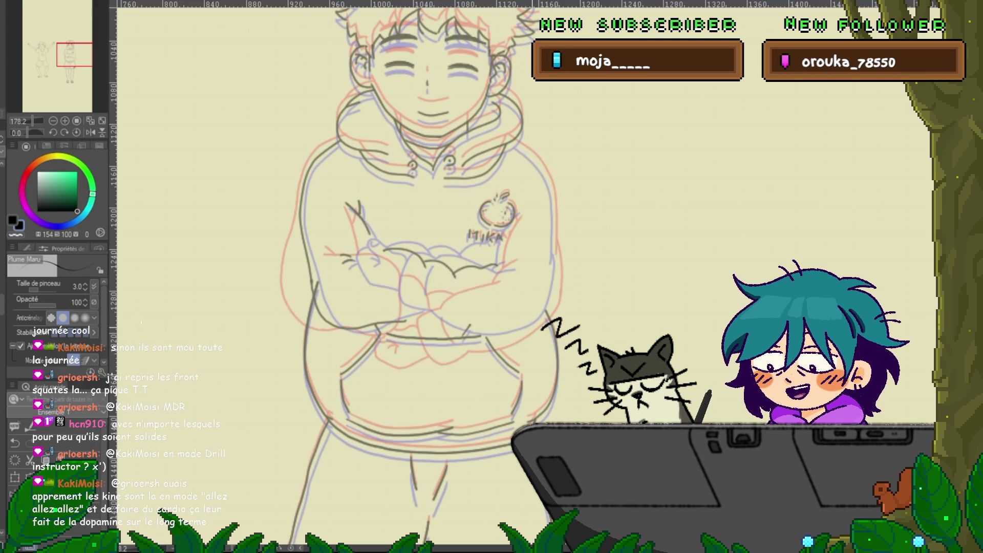
pyautogui.press('y')
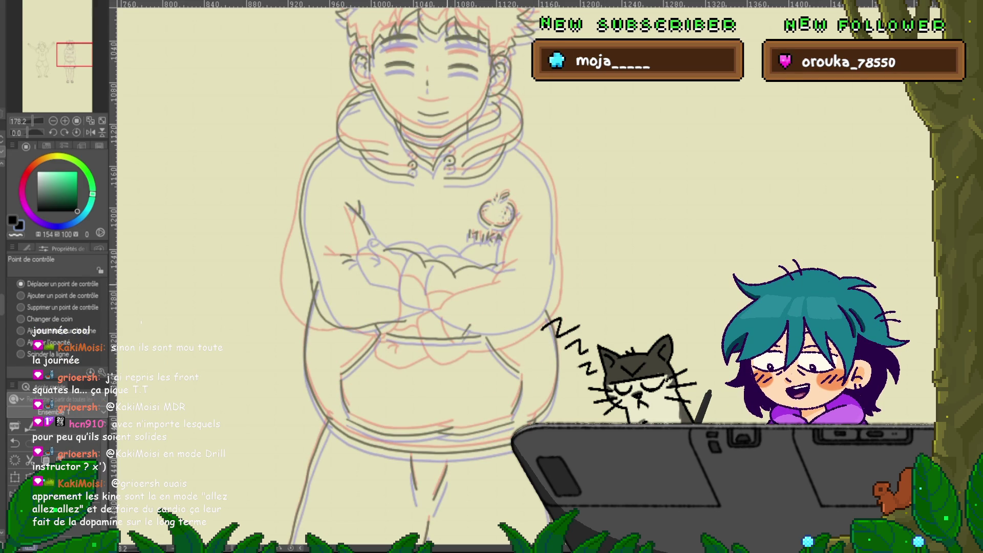
pyautogui.press('p')
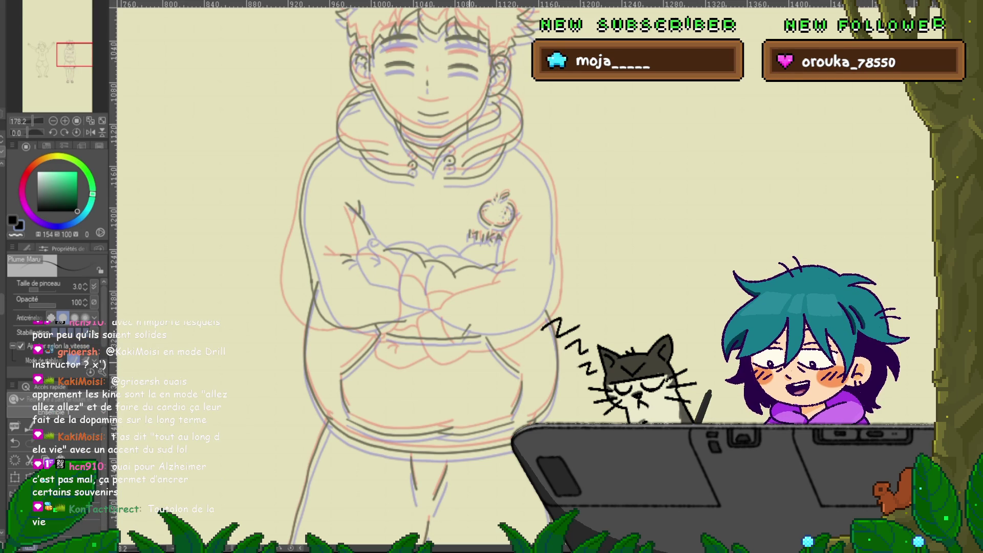
# - Shift the crossed-arm strokes right, remove their tilt, and nudge them slightly left
pyautogui.scroll(-2, 410, 277)
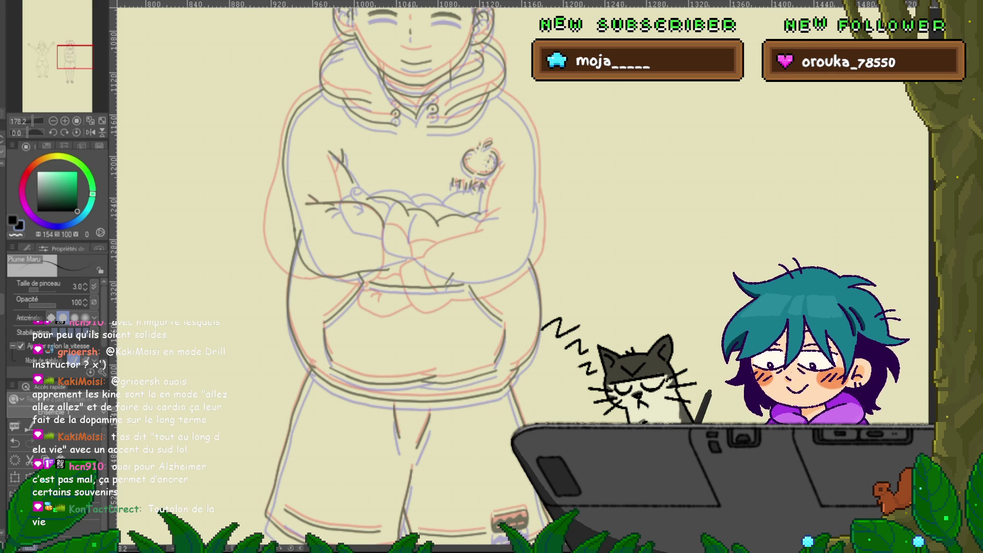
pyautogui.hotkey('ctrl', 't')
pyautogui.moveTo(348, 210)
pyautogui.mouseDown()
pyautogui.moveTo(382, 209)
pyautogui.moveTo(374, 205)
pyautogui.mouseUp()
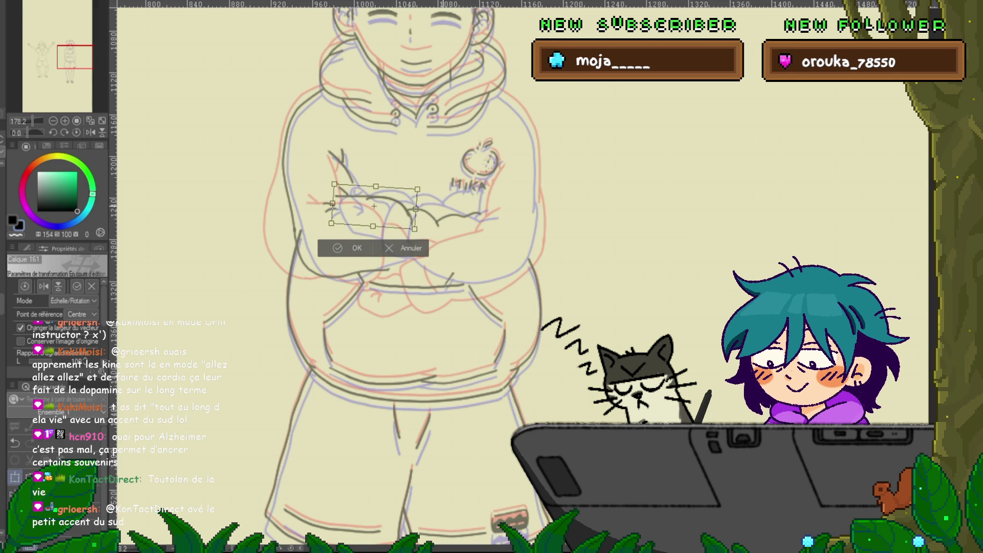
pyautogui.hotkey('ctrl', 'z')
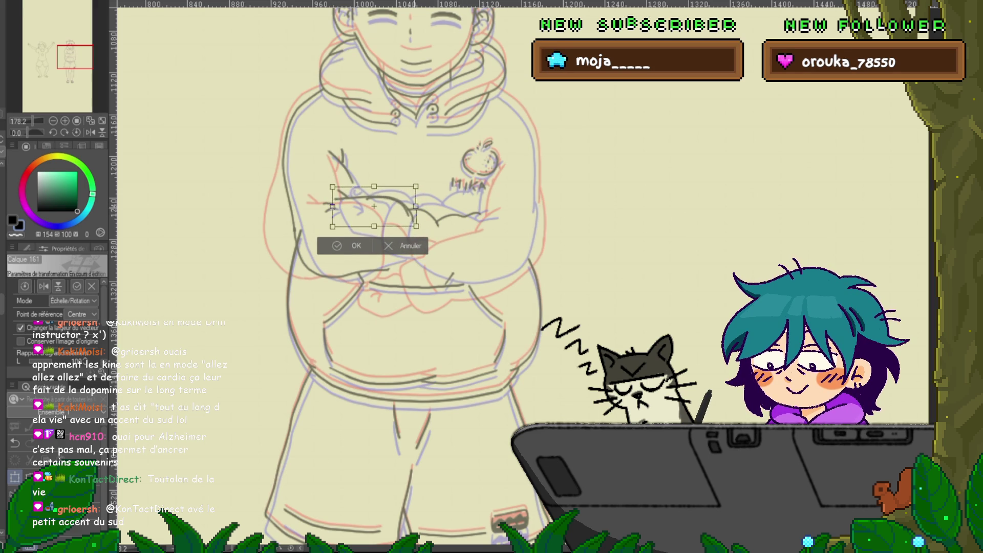
pyautogui.moveTo(374, 205); pyautogui.dragTo(371, 204)
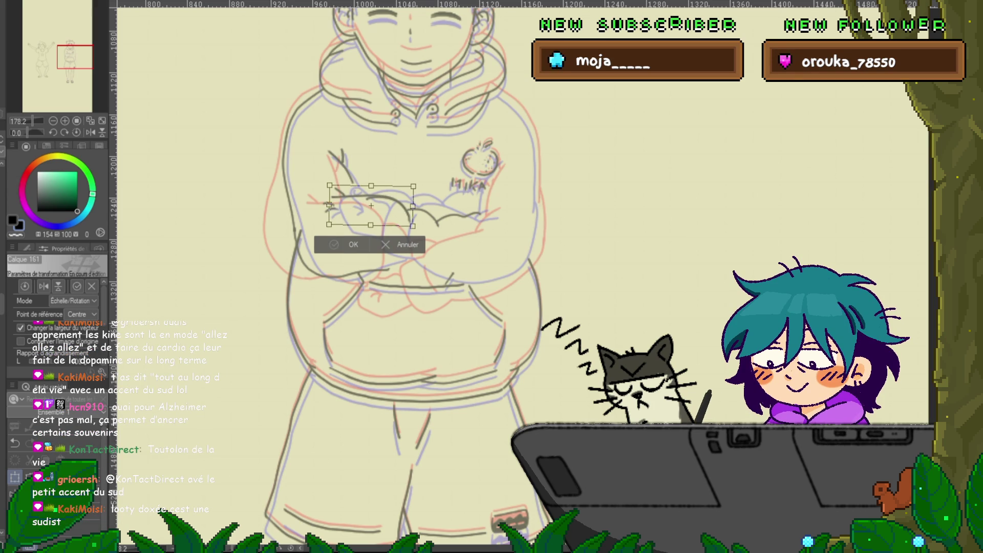
pyautogui.press('Return')
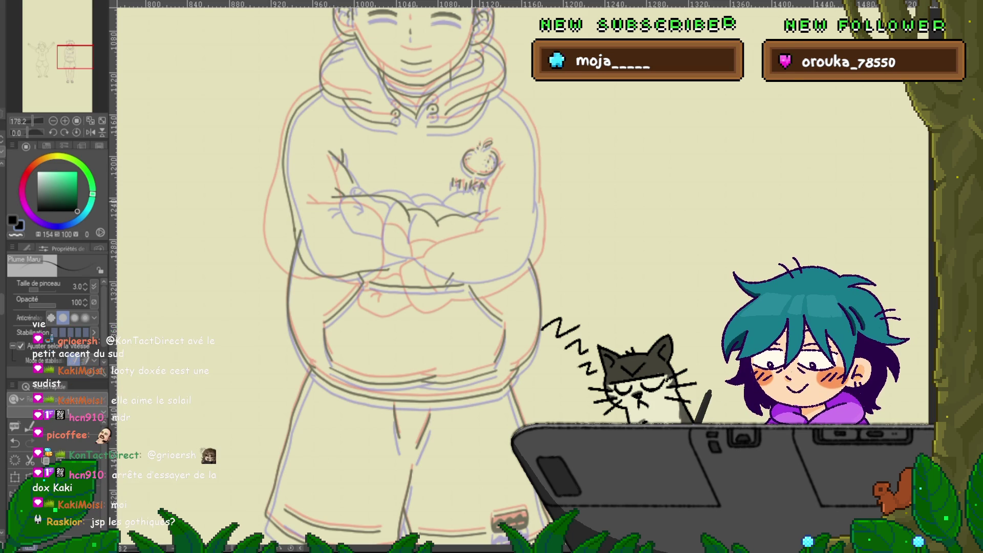
# - Nudge the arm strokes beside the left sleeve down-left and extend the line below that arm
pyautogui.moveTo(389, 256); pyautogui.dragTo(351, 297)
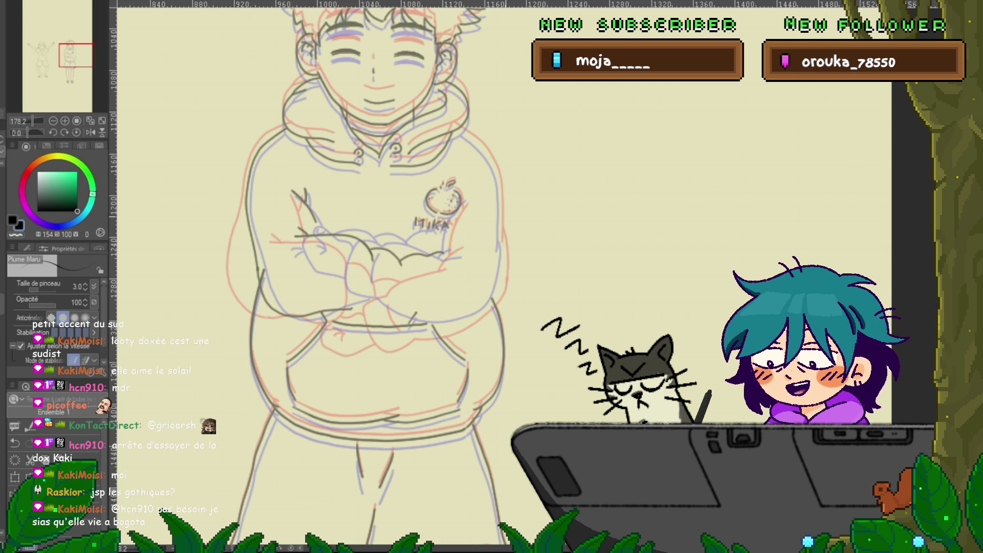
pyautogui.press('m')
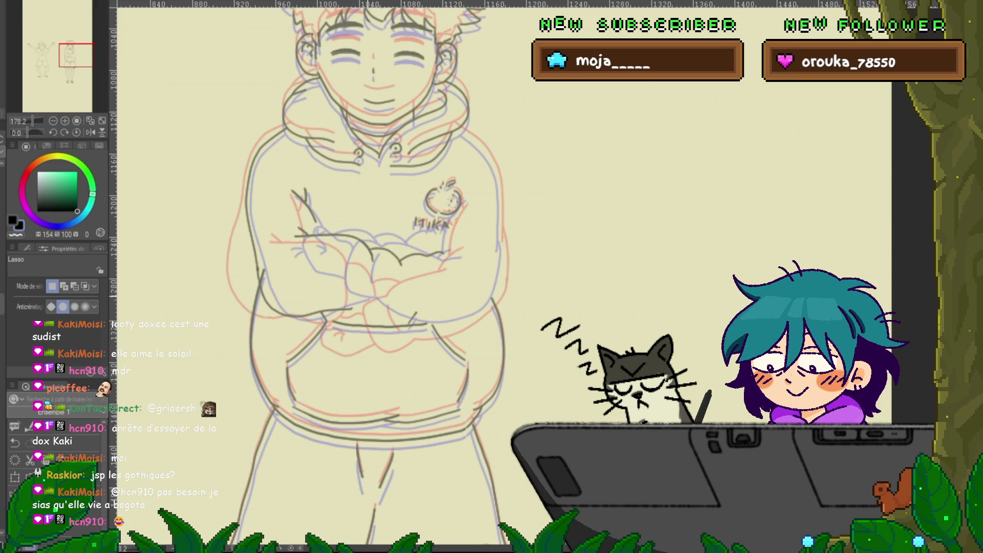
pyautogui.moveTo(307, 177)
pyautogui.mouseDown()
pyautogui.moveTo(287, 199)
pyautogui.moveTo(307, 178)
pyautogui.mouseUp()
pyautogui.hotkey('ctrl', 't')
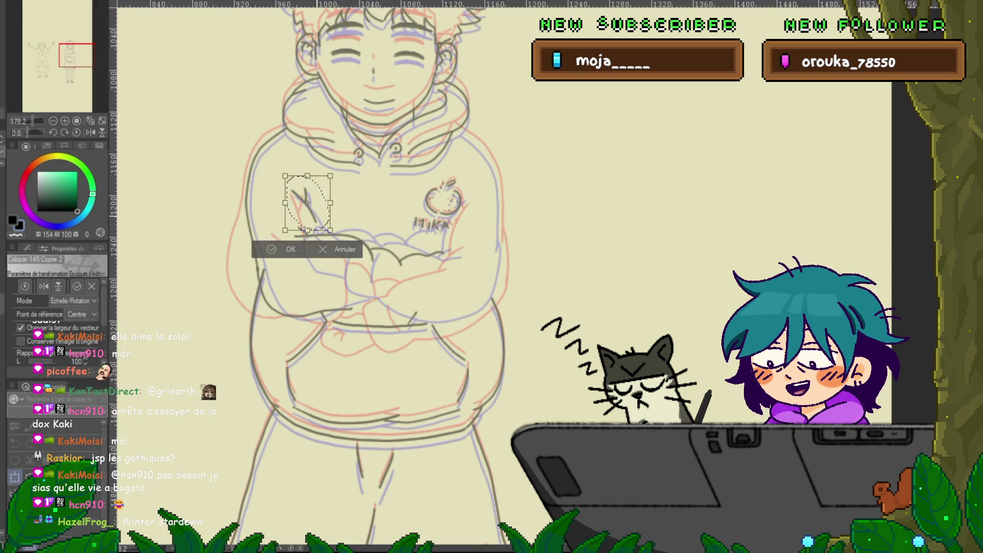
pyautogui.moveTo(307, 206); pyautogui.dragTo(306, 208)
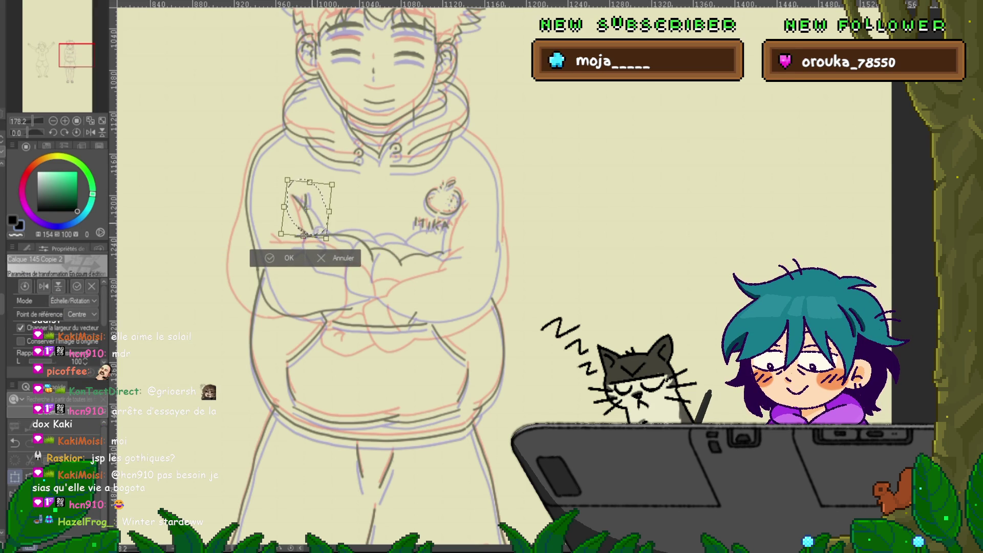
pyautogui.press('Return')
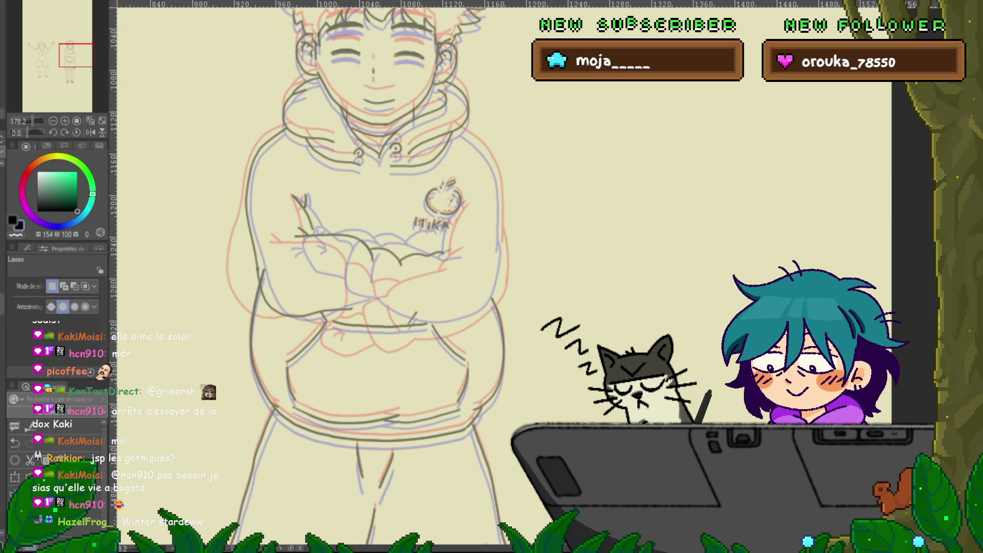
pyautogui.moveTo(313, 230); pyautogui.dragTo(315, 236)
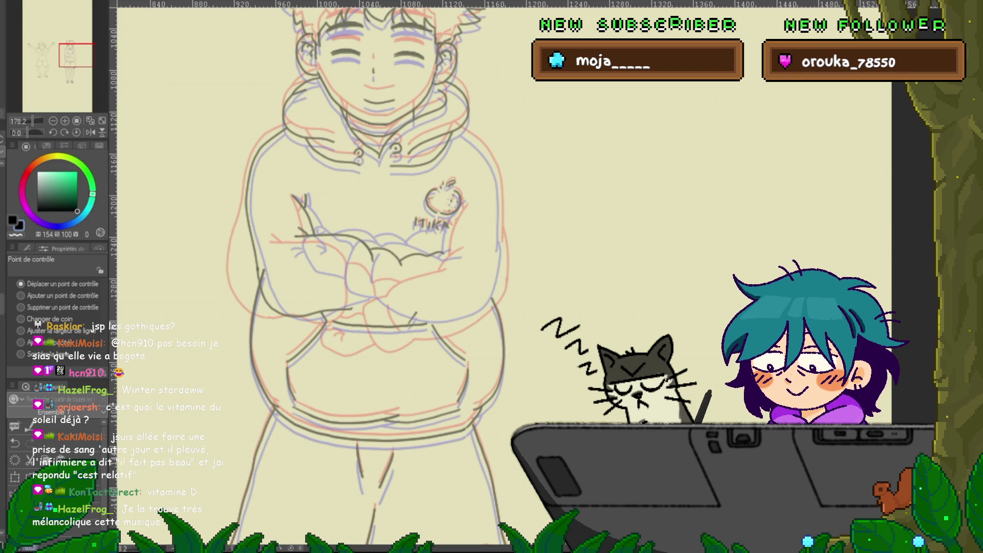
# - Compare the arms with and without the latest strokes via undo/redo, keeping all strokes
pyautogui.press('p')
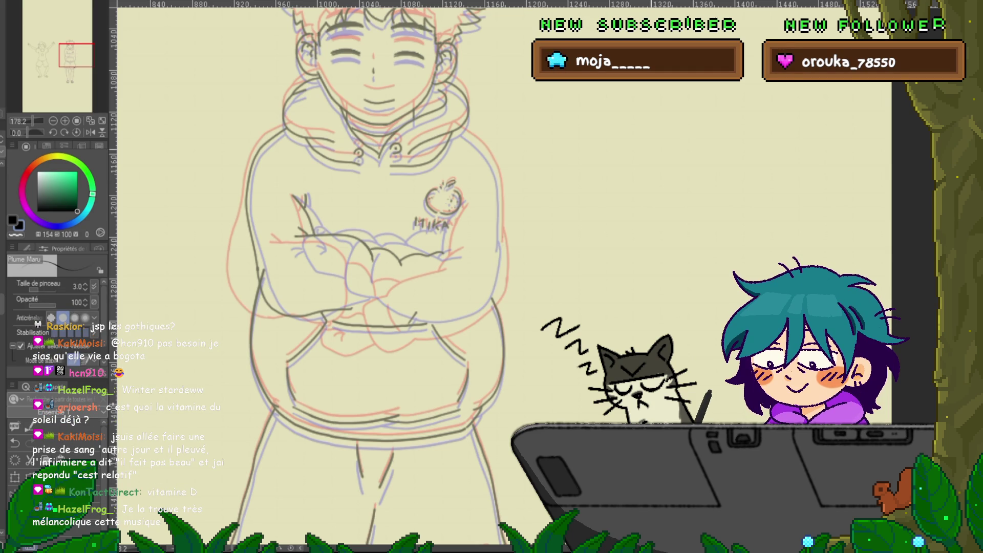
pyautogui.scroll(-2, 368, 276)
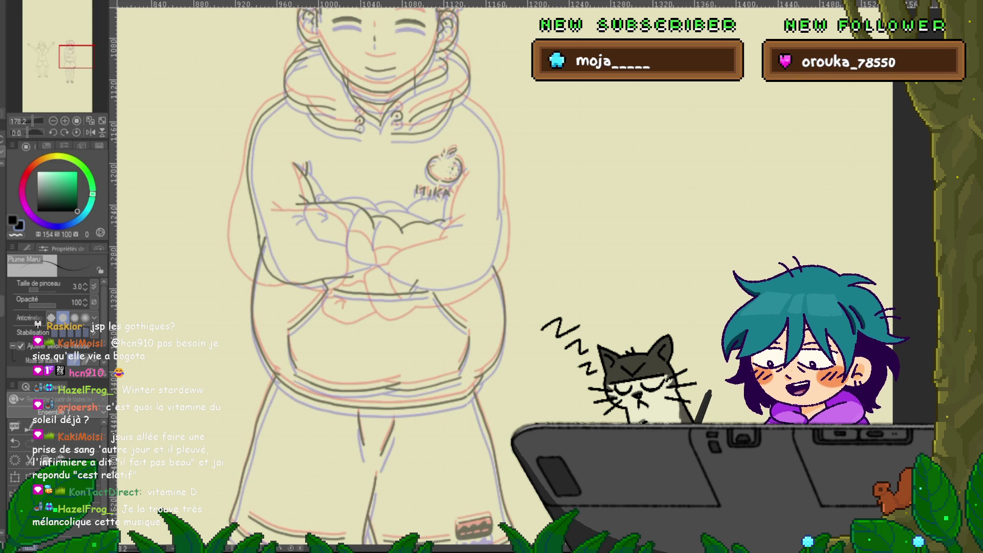
pyautogui.hotkey('ctrl', 'z')
pyautogui.hotkey('ctrl', 'y')
pyautogui.hotkey('ctrl', 'y')
pyautogui.hotkey('ctrl', 'z')
pyautogui.hotkey('ctrl', 'y')
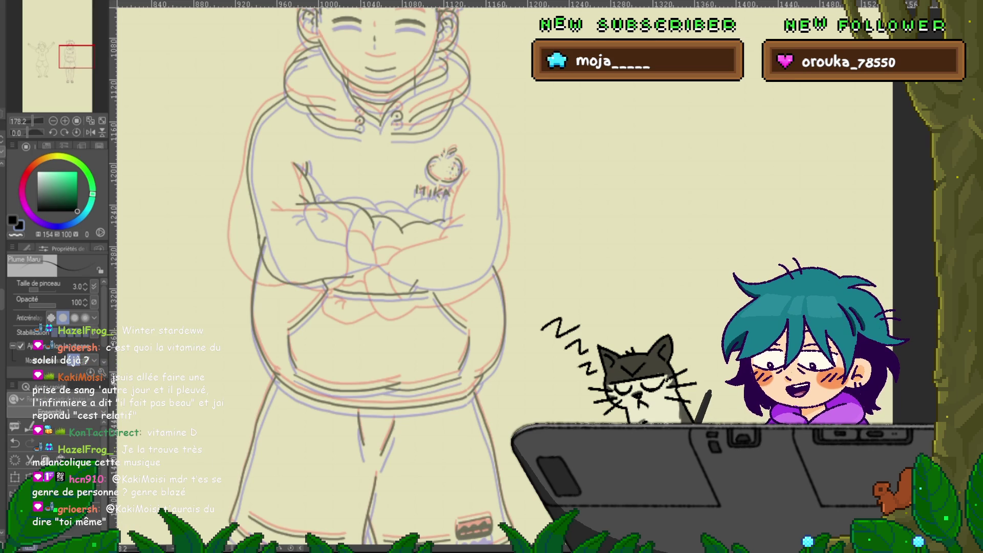
# - Mesh-warp the left and middle-left columns of the crossed-arm strokes in two passes
pyautogui.hotkey('ctrl', 't')
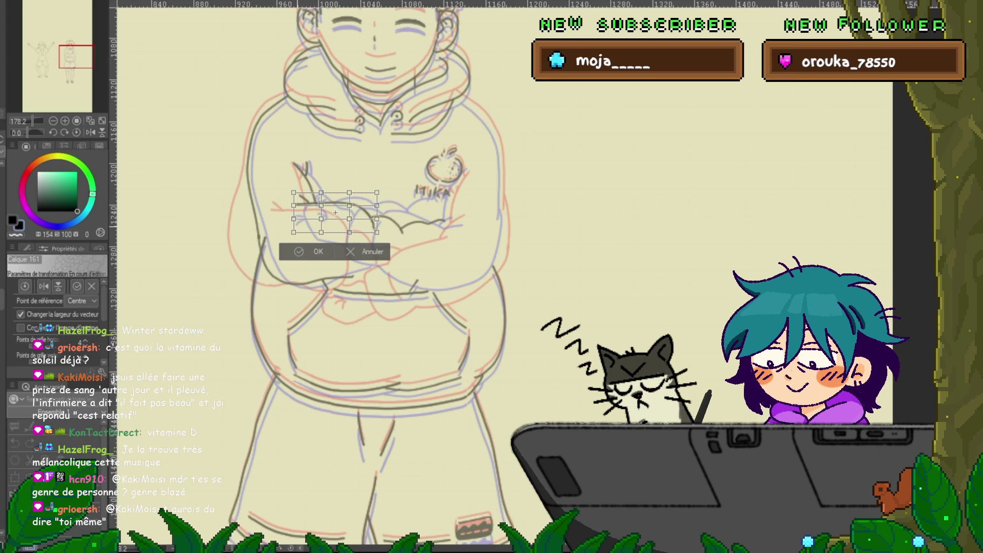
pyautogui.moveTo(281, 180)
pyautogui.mouseDown()
pyautogui.moveTo(306, 220)
pyautogui.moveTo(307, 245)
pyautogui.moveTo(294, 217)
pyautogui.mouseUp()
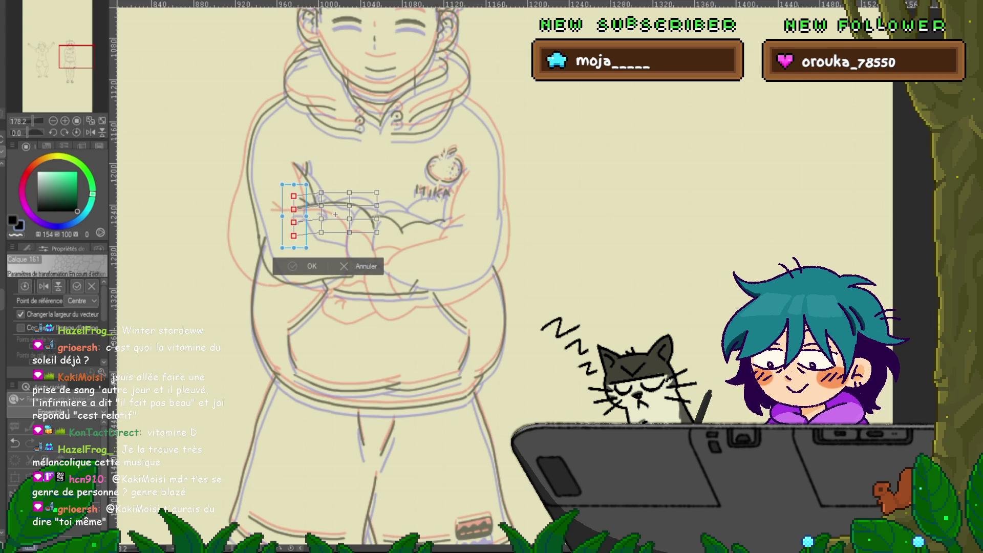
pyautogui.press('Return')
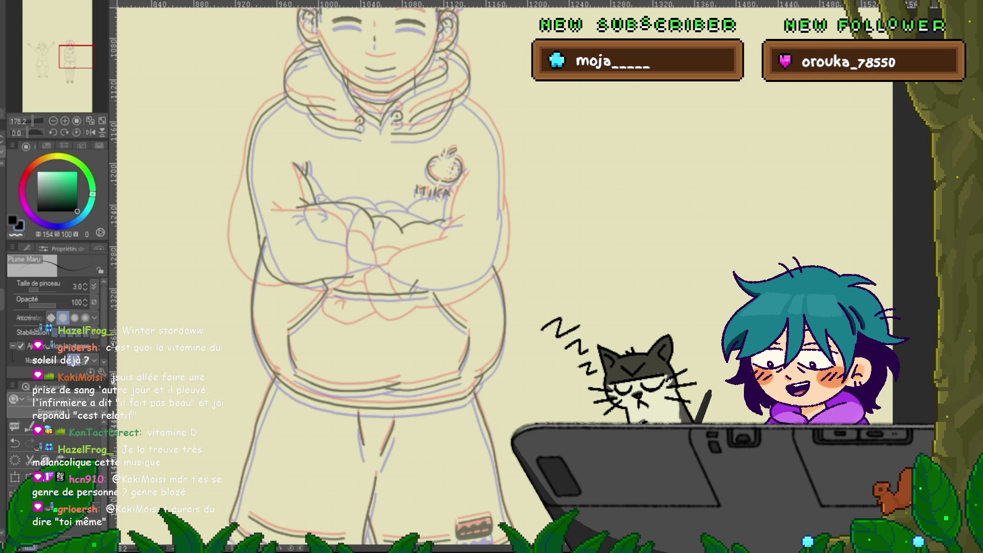
pyautogui.hotkey('ctrl', 'shift', 't')
pyautogui.moveTo(308, 181)
pyautogui.mouseDown()
pyautogui.moveTo(336, 235)
pyautogui.moveTo(335, 215)
pyautogui.mouseUp()
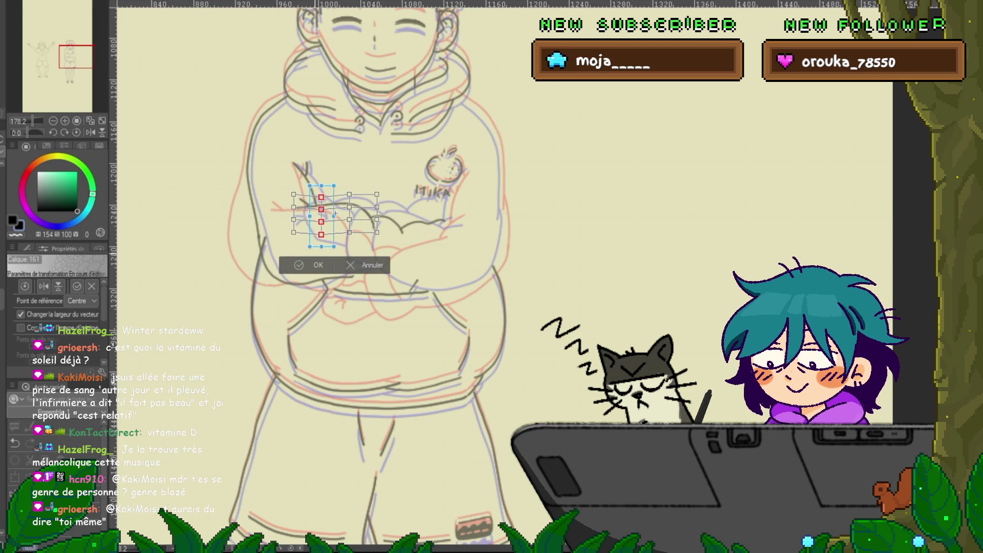
pyautogui.press('Return')
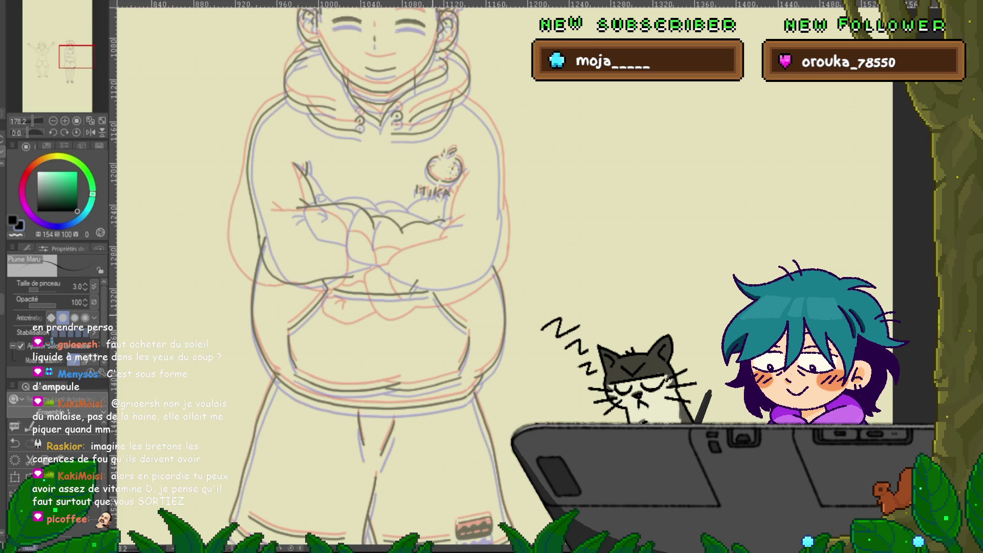
pyautogui.scroll(-1, 372, 273)
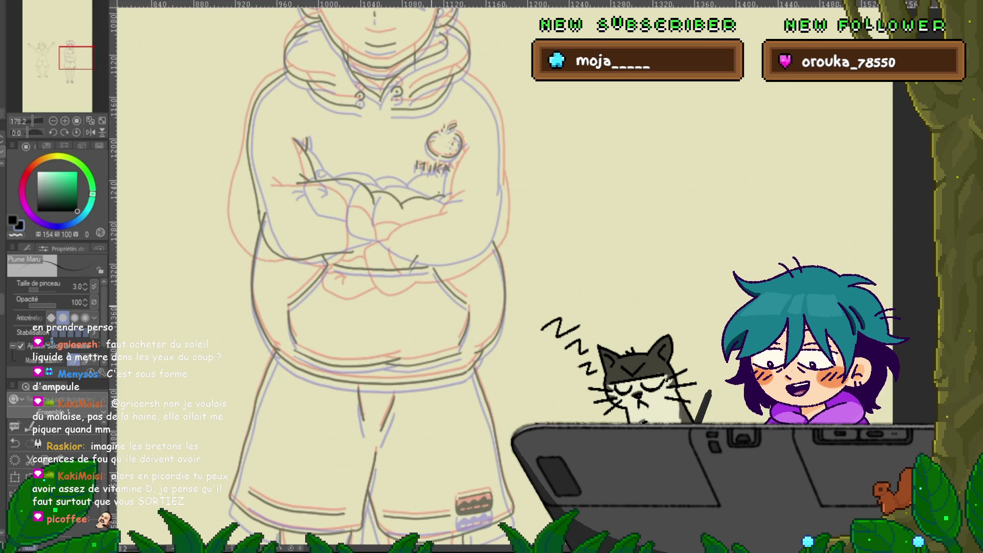
pyautogui.scroll(1, 372, 272)
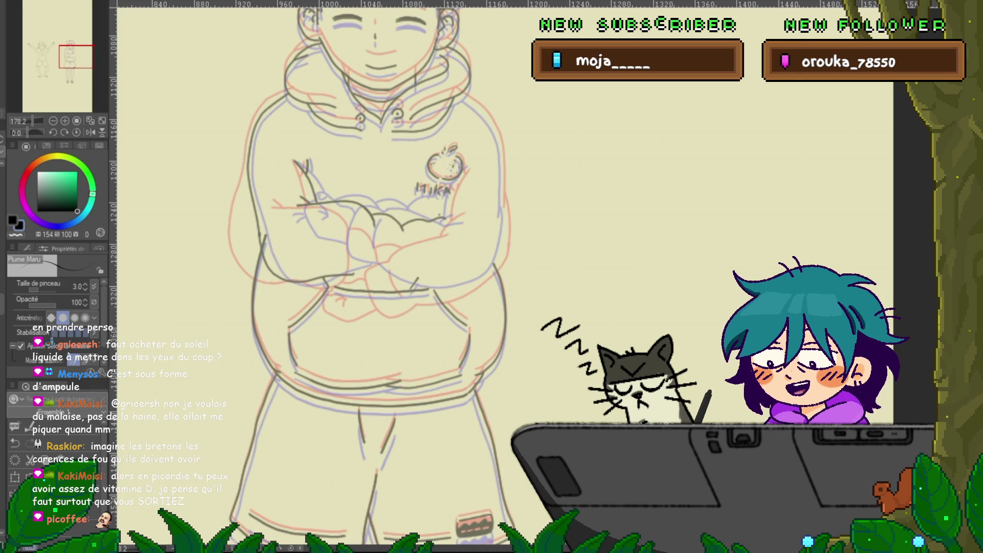
pyautogui.hotkey('ctrl', 'z')
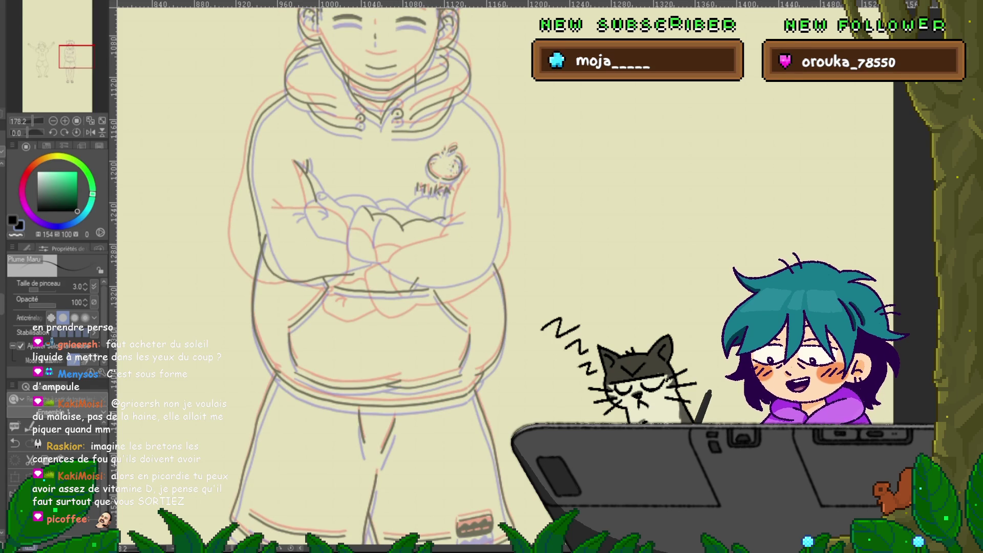
pyautogui.hotkey('ctrl', 'y')
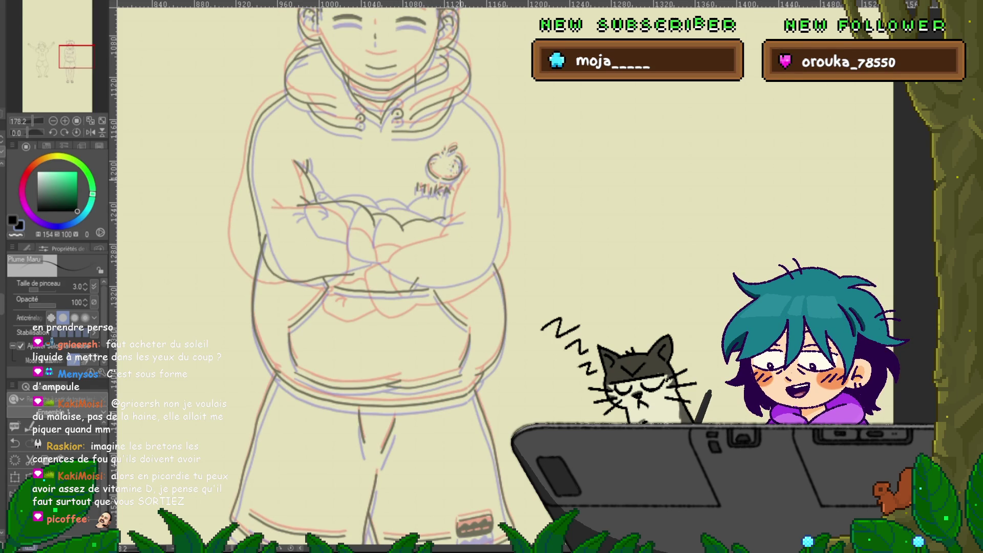
pyautogui.hotkey('ctrl', 'z')
pyautogui.hotkey('ctrl', 'y')
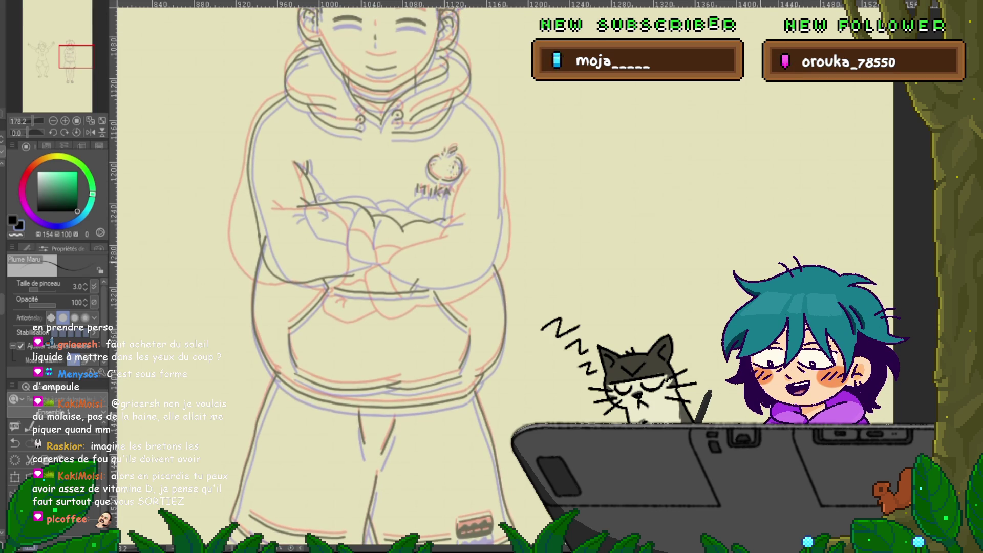